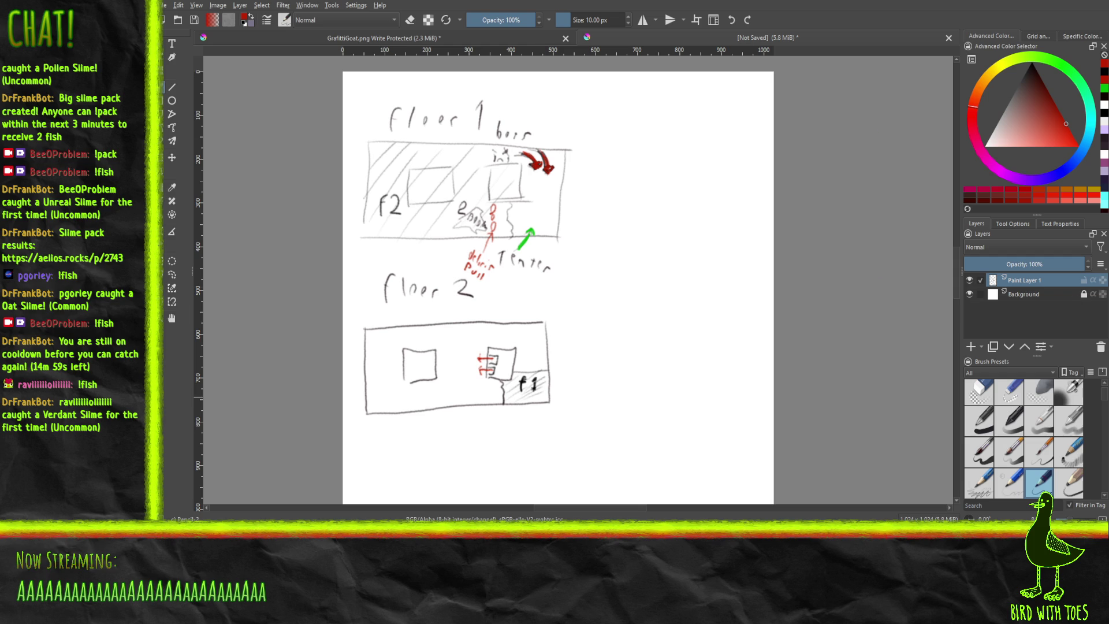
Switch from Krita to the Godot editor showing the Robot Shooter World scene.
{"action": "key", "text": "alt+Tab"}
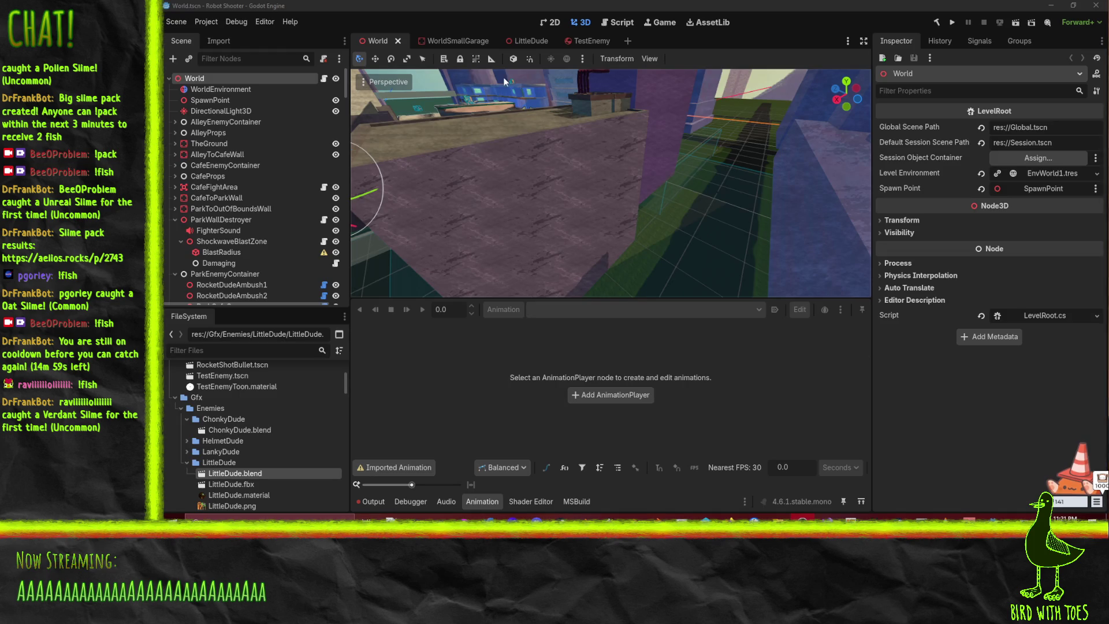
{"action": "mouse_move", "coordinate": [705, 147]}
{"action": "left_mouse_down"}
{"action": "mouse_move", "coordinate": [680, 116]}
{"action": "mouse_move", "coordinate": [653, 185]}
{"action": "mouse_move", "coordinate": [647, 143]}
{"action": "mouse_move", "coordinate": [677, 111]}
{"action": "mouse_move", "coordinate": [664, 148]}
{"action": "mouse_move", "coordinate": [682, 152]}
{"action": "mouse_move", "coordinate": [669, 138]}
{"action": "mouse_move", "coordinate": [681, 179]}
{"action": "mouse_move", "coordinate": [669, 189]}
{"action": "mouse_move", "coordinate": [693, 178]}
{"action": "mouse_move", "coordinate": [673, 176]}
{"action": "mouse_move", "coordinate": [698, 179]}
{"action": "mouse_move", "coordinate": [654, 186]}
{"action": "mouse_move", "coordinate": [642, 202]}
{"action": "mouse_move", "coordinate": [657, 165]}
{"action": "mouse_move", "coordinate": [588, 165]}
{"action": "mouse_move", "coordinate": [682, 200]}
{"action": "mouse_move", "coordinate": [607, 205]}
{"action": "mouse_move", "coordinate": [576, 225]}
{"action": "mouse_move", "coordinate": [611, 228]}
{"action": "mouse_move", "coordinate": [606, 199]}
{"action": "left_mouse_up"}
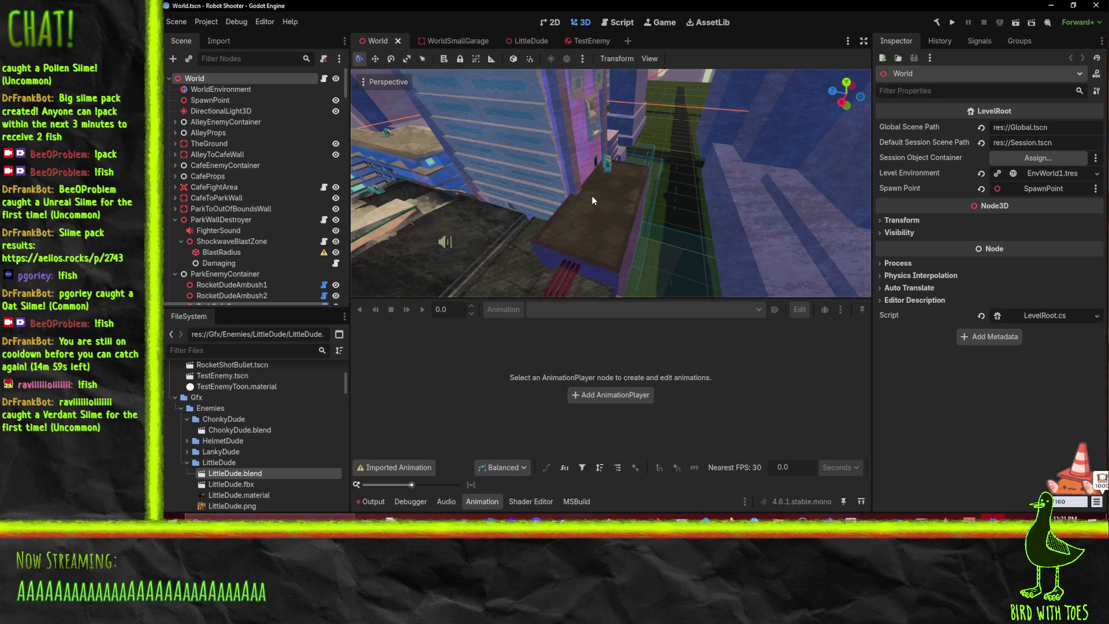
{"action": "mouse_move", "coordinate": [591, 195]}
{"action": "left_mouse_down"}
{"action": "mouse_move", "coordinate": [601, 190]}
{"action": "mouse_move", "coordinate": [553, 199]}
{"action": "left_mouse_up"}
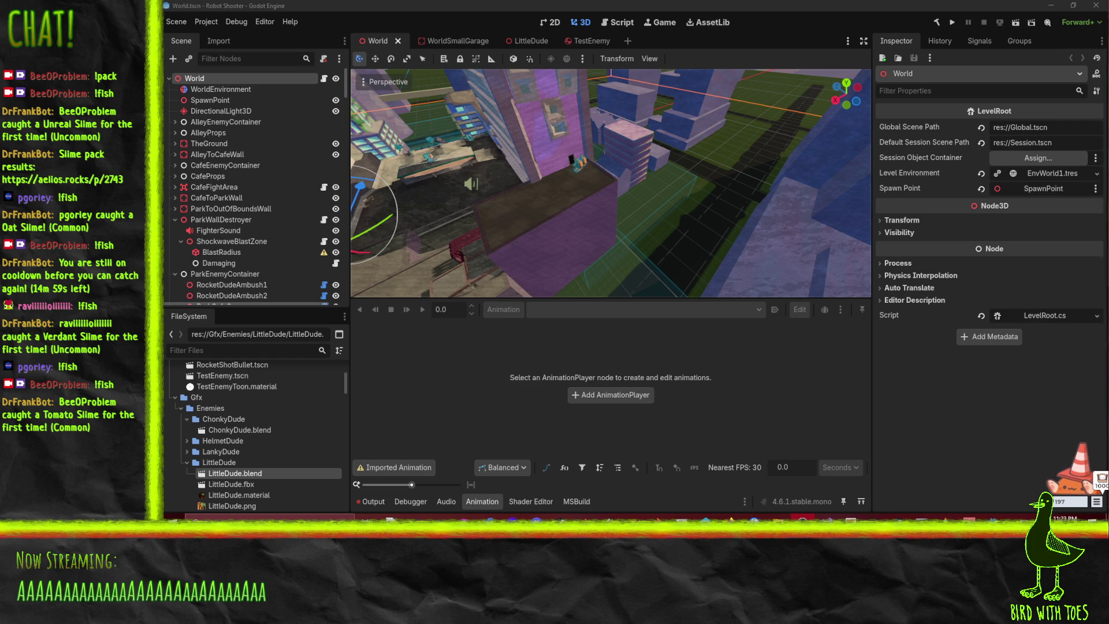
{"action": "key", "text": "alt+Tab"}
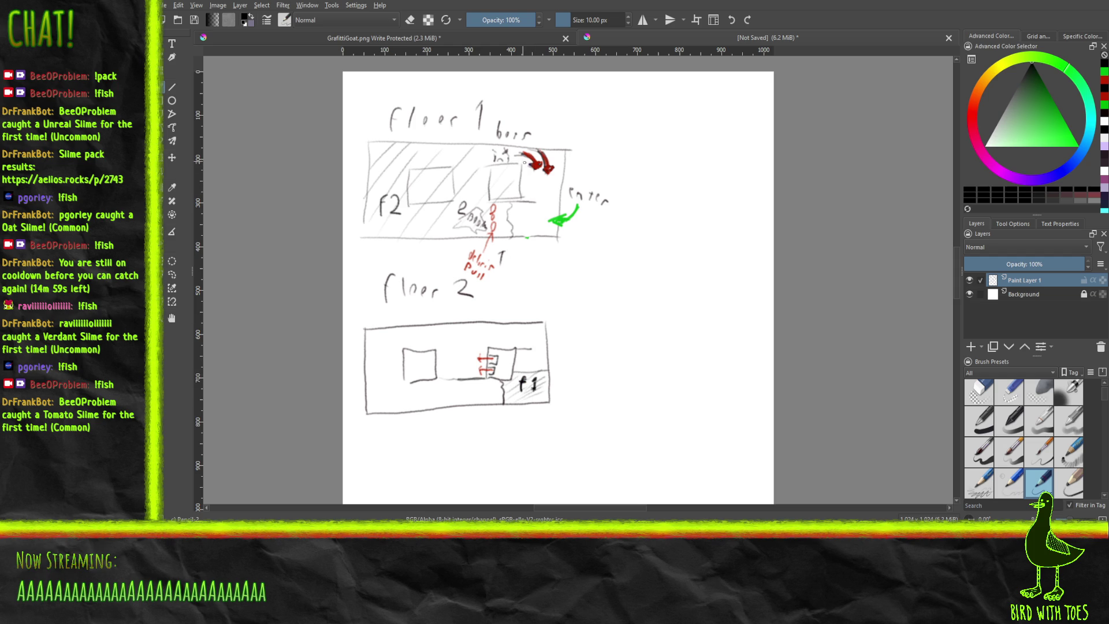
Draw a vertical pencil line on the room box next to the f1 label.
{"action": "mouse_move", "coordinate": [538, 168]}
{"action": "left_mouse_down"}
{"action": "mouse_move", "coordinate": [535, 209]}
{"action": "mouse_move", "coordinate": [539, 182]}
{"action": "left_mouse_up"}
Pencil vertical sides, inner lines and horizontal hatching into the small stair box by f1.
{"action": "left_click_drag", "start_coordinate": [525, 198], "coordinate": [529, 206]}
{"action": "left_click_drag", "start_coordinate": [526, 376], "coordinate": [532, 353]}
{"action": "mouse_move", "coordinate": [518, 349]}
{"action": "left_mouse_down"}
{"action": "mouse_move", "coordinate": [515, 369]}
{"action": "mouse_move", "coordinate": [503, 347]}
{"action": "left_mouse_up"}
{"action": "mouse_move", "coordinate": [506, 368]}
{"action": "left_mouse_down"}
{"action": "mouse_move", "coordinate": [500, 378]}
{"action": "mouse_move", "coordinate": [518, 377]}
{"action": "left_mouse_up"}
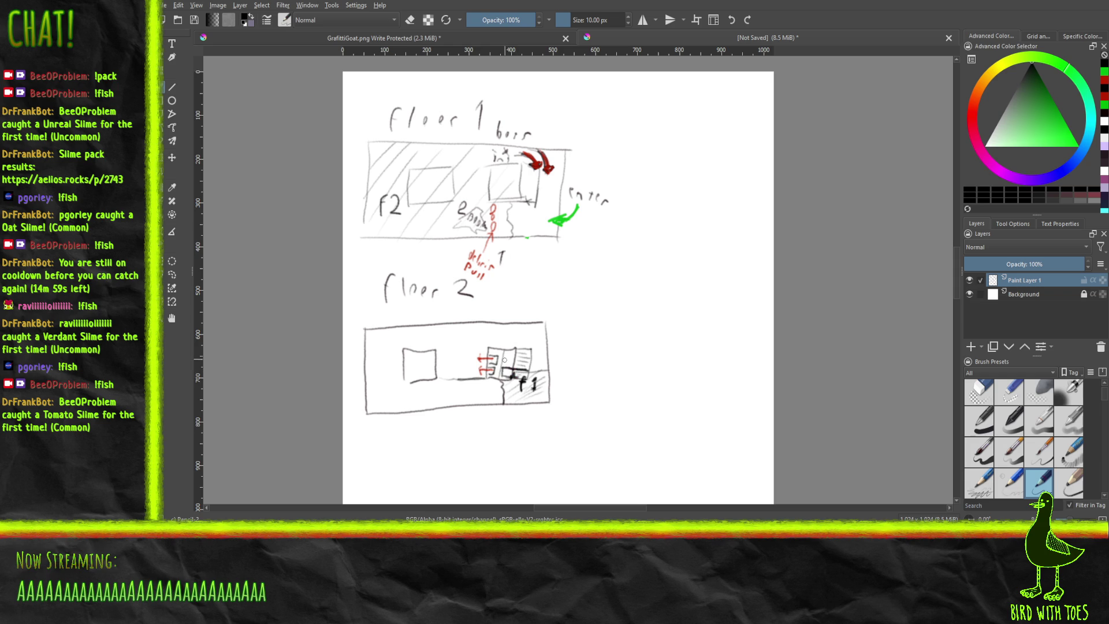
{"action": "left_click_drag", "start_coordinate": [506, 352], "coordinate": [517, 350]}
{"action": "left_click_drag", "start_coordinate": [523, 341], "coordinate": [524, 359]}
{"action": "left_click_drag", "start_coordinate": [509, 355], "coordinate": [508, 374]}
{"action": "left_click", "coordinate": [969, 115]}
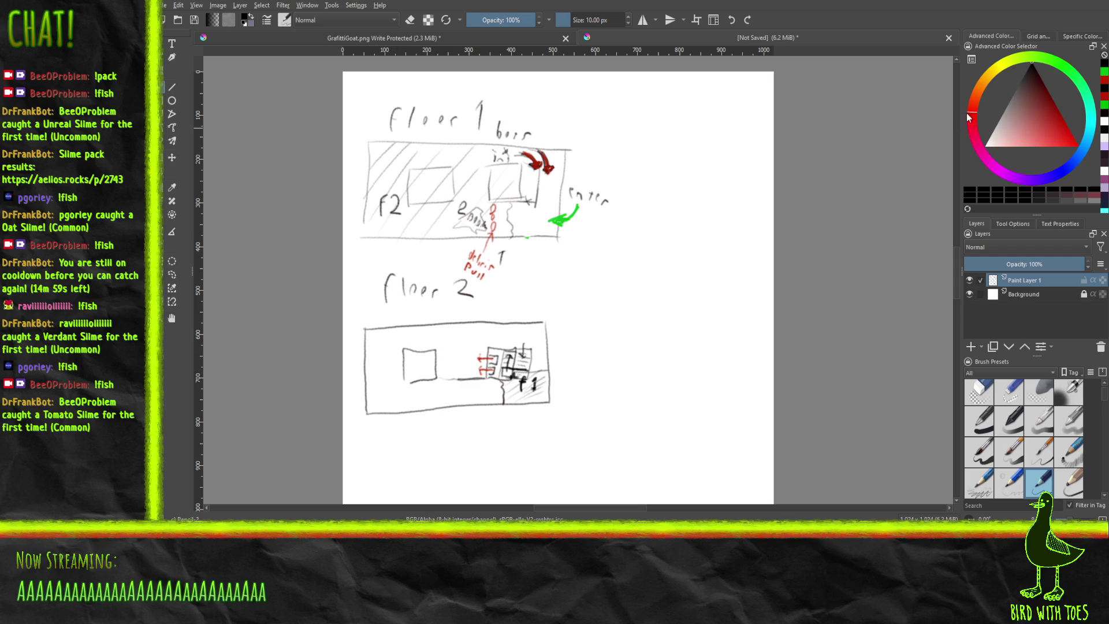
In full red, draw a triangle, an arc, a diagonal stroke, three circles and an edge line in floor 2.
{"action": "left_click", "coordinate": [1074, 146]}
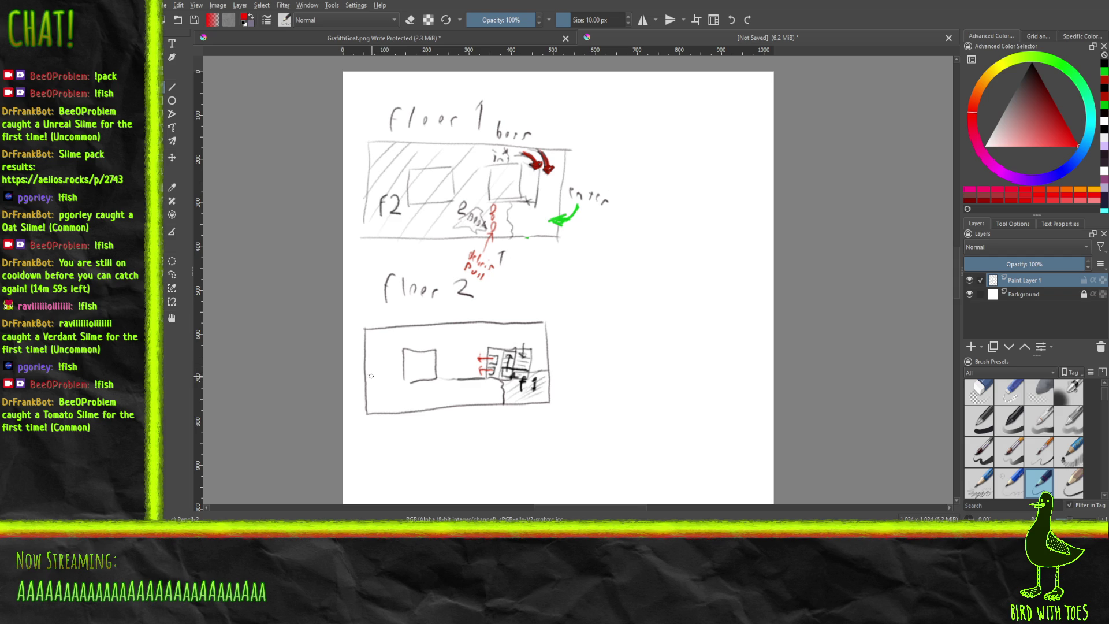
{"action": "mouse_move", "coordinate": [373, 374]}
{"action": "left_mouse_down"}
{"action": "mouse_move", "coordinate": [379, 364]}
{"action": "mouse_move", "coordinate": [390, 375]}
{"action": "mouse_move", "coordinate": [372, 374]}
{"action": "left_mouse_up"}
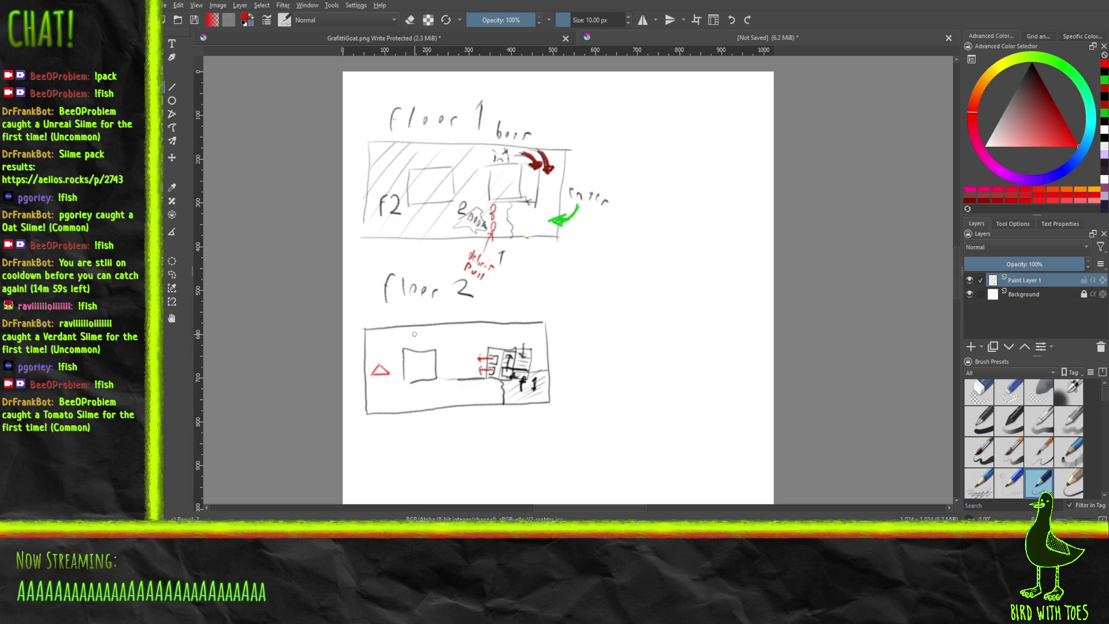
{"action": "left_click_drag", "start_coordinate": [409, 339], "coordinate": [428, 342]}
{"action": "left_click_drag", "start_coordinate": [406, 401], "coordinate": [425, 400]}
{"action": "mouse_move", "coordinate": [514, 334]}
{"action": "left_mouse_down"}
{"action": "mouse_move", "coordinate": [522, 342]}
{"action": "mouse_move", "coordinate": [520, 331]}
{"action": "mouse_move", "coordinate": [507, 342]}
{"action": "left_mouse_up"}
{"action": "mouse_move", "coordinate": [539, 359]}
{"action": "left_mouse_down"}
{"action": "mouse_move", "coordinate": [542, 331]}
{"action": "mouse_move", "coordinate": [533, 348]}
{"action": "left_mouse_up"}
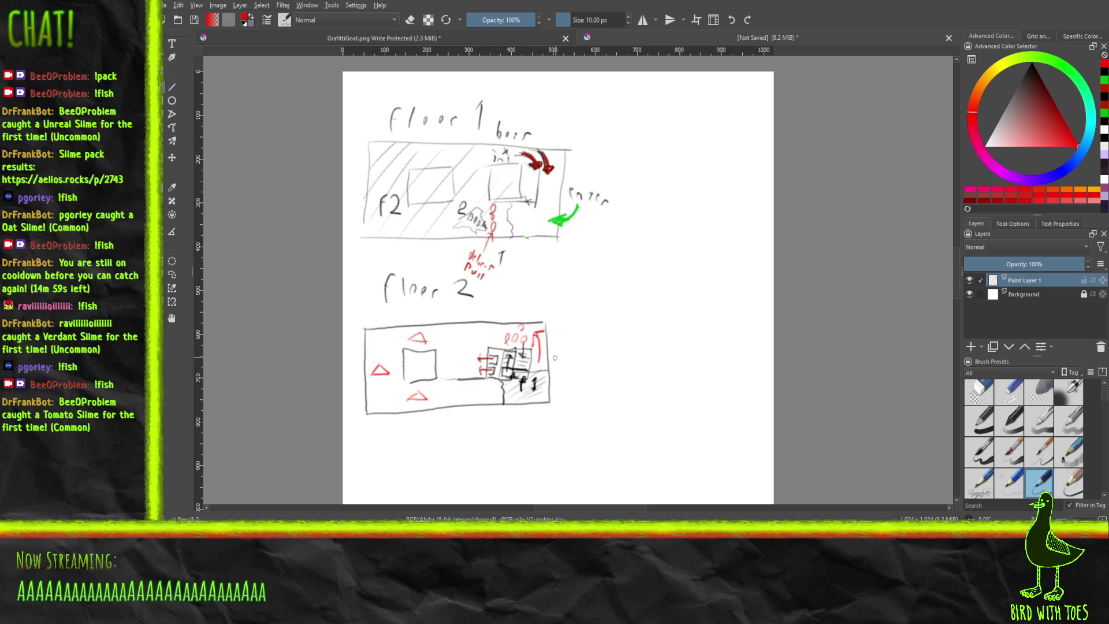
Write a red note right of floor 2, add a dashed vertical line and two red C marks.
{"action": "mouse_move", "coordinate": [557, 348]}
{"action": "left_mouse_down"}
{"action": "mouse_move", "coordinate": [553, 363]}
{"action": "mouse_move", "coordinate": [576, 373]}
{"action": "mouse_move", "coordinate": [569, 393]}
{"action": "mouse_move", "coordinate": [577, 388]}
{"action": "left_mouse_up"}
{"action": "mouse_move", "coordinate": [463, 346]}
{"action": "left_mouse_down"}
{"action": "mouse_move", "coordinate": [463, 326]}
{"action": "mouse_move", "coordinate": [469, 348]}
{"action": "left_mouse_up"}
{"action": "mouse_move", "coordinate": [551, 336]}
{"action": "left_mouse_down"}
{"action": "mouse_move", "coordinate": [549, 345]}
{"action": "mouse_move", "coordinate": [552, 335]}
{"action": "left_mouse_up"}
{"action": "left_click_drag", "start_coordinate": [477, 332], "coordinate": [486, 323]}
{"action": "left_click_drag", "start_coordinate": [585, 356], "coordinate": [538, 327]}
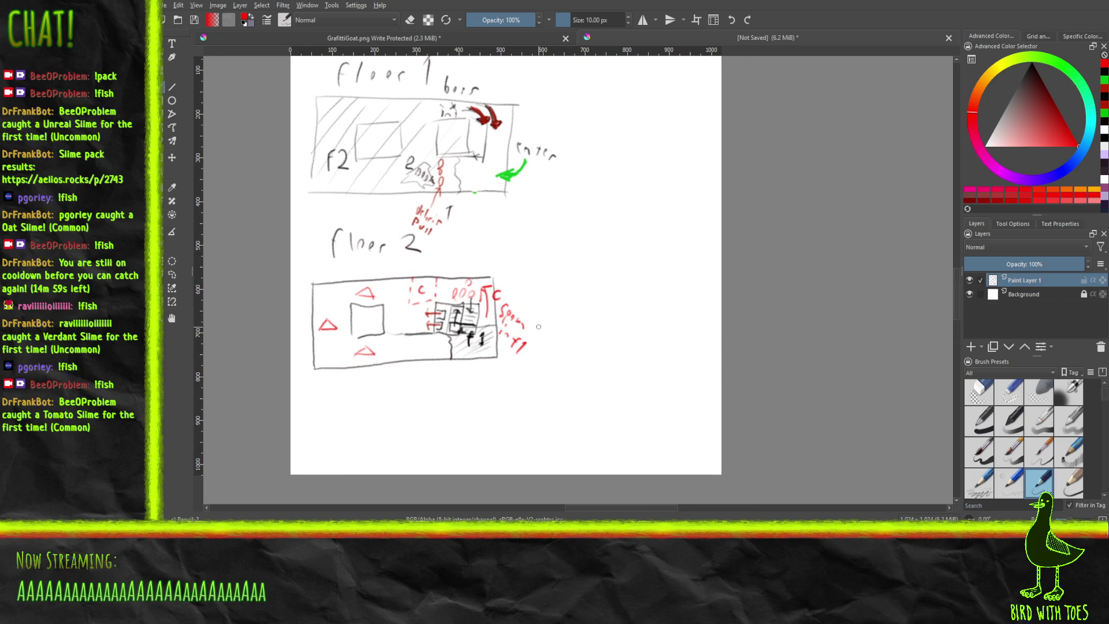
In black, draw the floor 3 box outline below floor 2 and write its label.
{"action": "left_click_drag", "start_coordinate": [1027, 106], "coordinate": [1005, 45]}
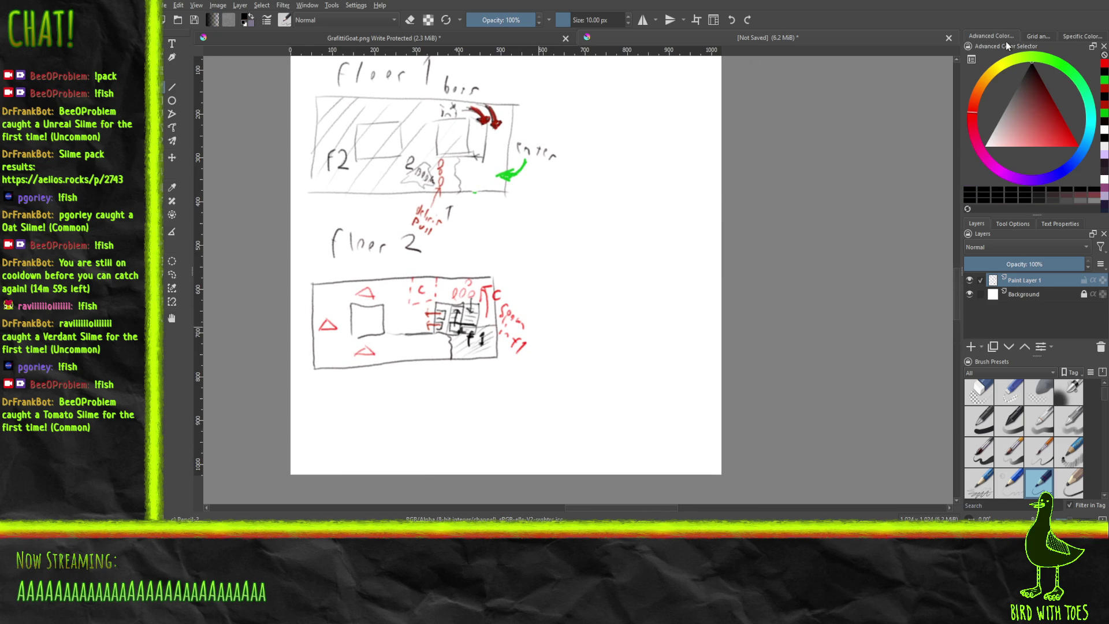
{"action": "left_click_drag", "start_coordinate": [315, 395], "coordinate": [491, 393]}
{"action": "mouse_move", "coordinate": [317, 395]}
{"action": "left_mouse_down"}
{"action": "mouse_move", "coordinate": [322, 465]}
{"action": "mouse_move", "coordinate": [494, 467]}
{"action": "mouse_move", "coordinate": [492, 392]}
{"action": "left_mouse_up"}
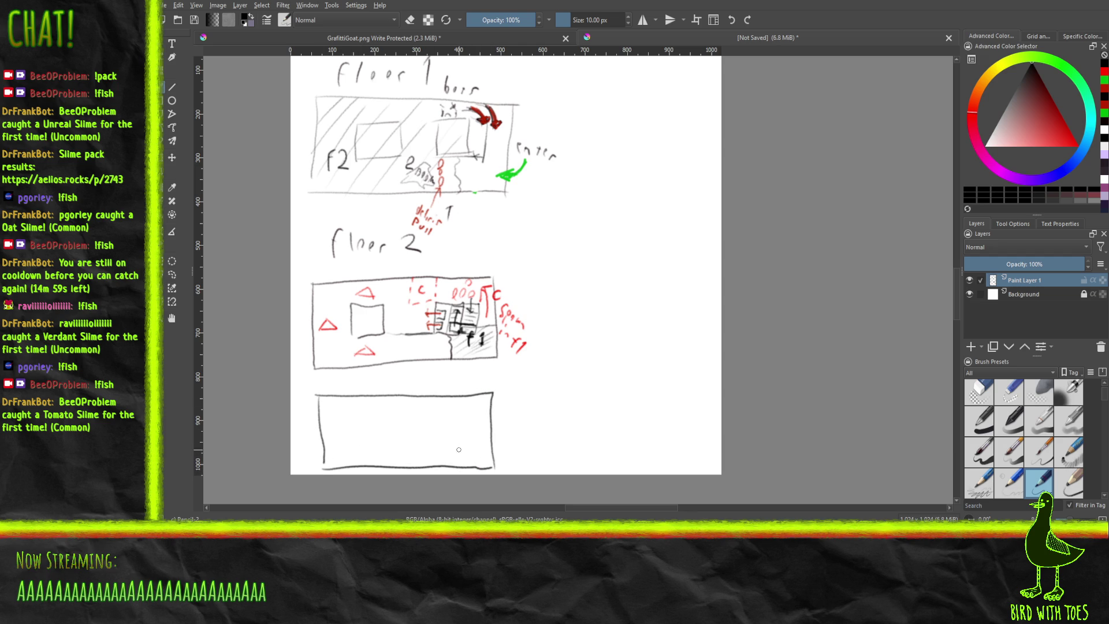
{"action": "mouse_move", "coordinate": [343, 376]}
{"action": "left_mouse_down"}
{"action": "mouse_move", "coordinate": [338, 392]}
{"action": "mouse_move", "coordinate": [390, 390]}
{"action": "left_mouse_up"}
Draw two small room rectangles and a wall line inside floor 3.
{"action": "left_click_drag", "start_coordinate": [350, 418], "coordinate": [393, 418]}
{"action": "left_click_drag", "start_coordinate": [390, 436], "coordinate": [352, 439]}
{"action": "mouse_move", "coordinate": [424, 440]}
{"action": "left_mouse_down"}
{"action": "mouse_move", "coordinate": [434, 415]}
{"action": "mouse_move", "coordinate": [453, 414]}
{"action": "mouse_move", "coordinate": [452, 442]}
{"action": "left_mouse_up"}
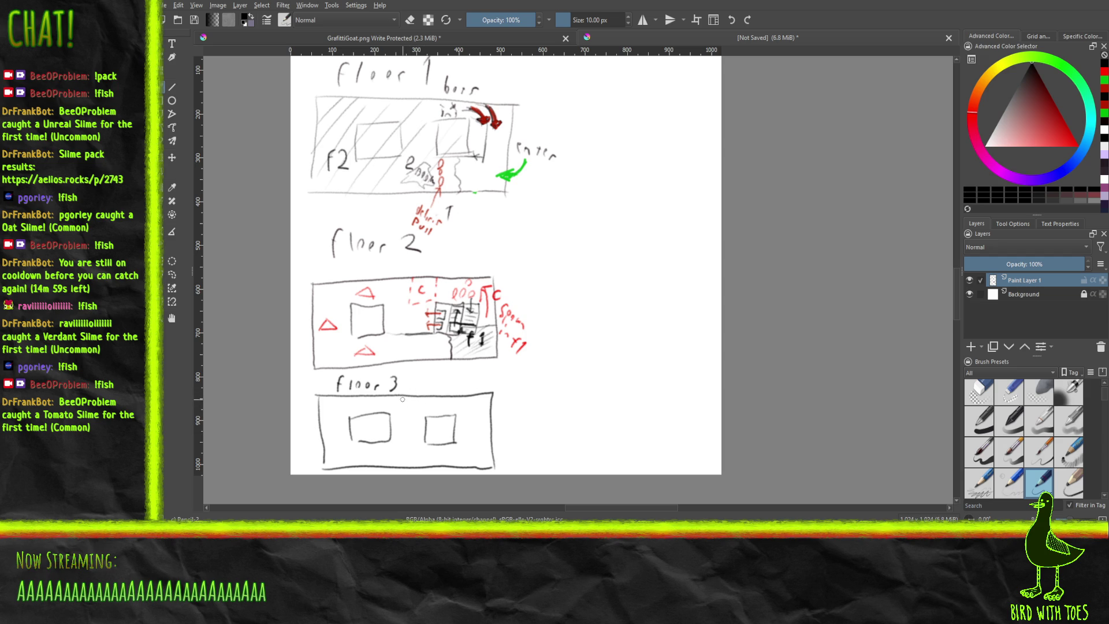
{"action": "mouse_move", "coordinate": [400, 395]}
{"action": "left_mouse_down"}
{"action": "mouse_move", "coordinate": [404, 418]}
{"action": "mouse_move", "coordinate": [426, 417]}
{"action": "mouse_move", "coordinate": [422, 396]}
{"action": "left_mouse_up"}
Mark floor 3's wavy room '1', add a note by its label, and draw a red triangle inside.
{"action": "left_click_drag", "start_coordinate": [410, 403], "coordinate": [413, 410]}
{"action": "mouse_move", "coordinate": [411, 379]}
{"action": "left_mouse_down"}
{"action": "mouse_move", "coordinate": [409, 392]}
{"action": "mouse_move", "coordinate": [443, 395]}
{"action": "mouse_move", "coordinate": [454, 381]}
{"action": "left_mouse_up"}
{"action": "left_click_drag", "start_coordinate": [1050, 131], "coordinate": [1079, 148]}
{"action": "mouse_move", "coordinate": [356, 409]}
{"action": "left_mouse_down"}
{"action": "mouse_move", "coordinate": [371, 405]}
{"action": "mouse_move", "coordinate": [358, 407]}
{"action": "left_mouse_up"}
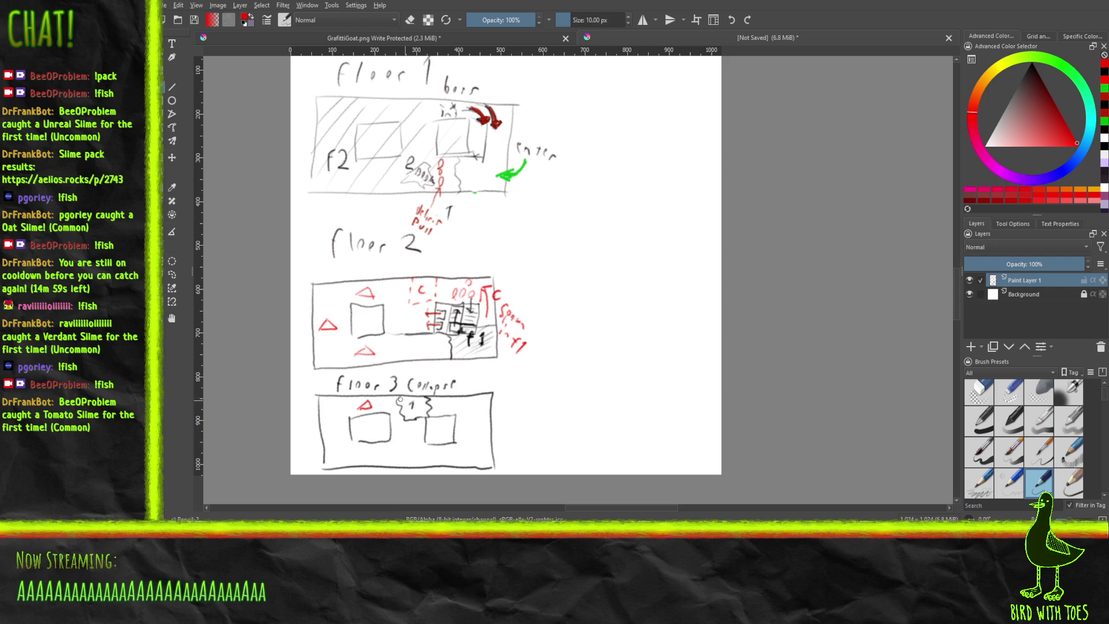
{"action": "left_click_drag", "start_coordinate": [374, 403], "coordinate": [382, 402]}
{"action": "left_click", "coordinate": [1062, 68]}
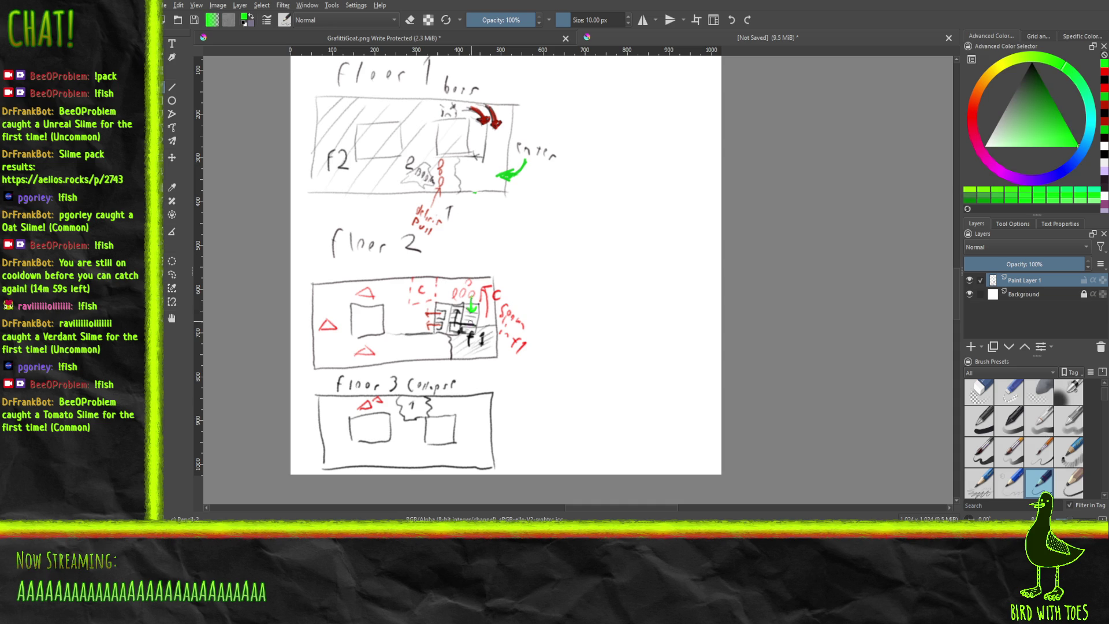
Draw a green up arrow in floor 2, and an up arrow plus curved arrow at floor 3's right room.
{"action": "mouse_move", "coordinate": [456, 320]}
{"action": "left_mouse_down"}
{"action": "mouse_move", "coordinate": [456, 309]}
{"action": "mouse_move", "coordinate": [438, 355]}
{"action": "left_mouse_up"}
{"action": "left_click_drag", "start_coordinate": [443, 414], "coordinate": [446, 409]}
{"action": "left_click_drag", "start_coordinate": [448, 405], "coordinate": [464, 418]}
In red, mark floor 2's upper-left corner and draw short arrows along floor 3's bottom edge.
{"action": "left_click", "coordinate": [971, 128]}
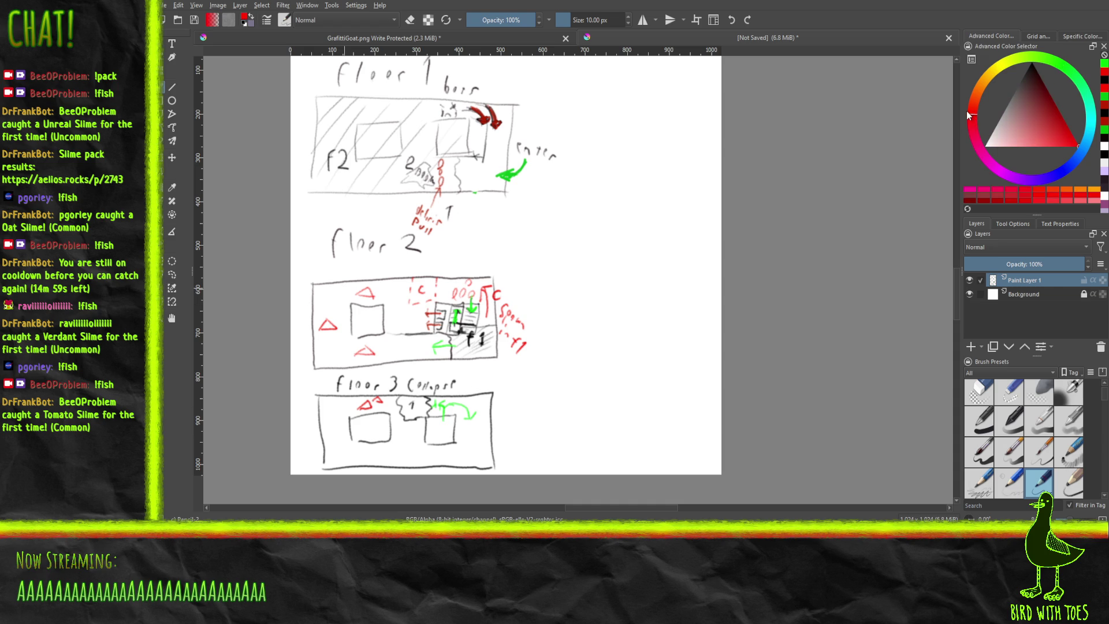
{"action": "mouse_move", "coordinate": [299, 300]}
{"action": "left_mouse_down"}
{"action": "mouse_move", "coordinate": [324, 297]}
{"action": "mouse_move", "coordinate": [317, 303]}
{"action": "mouse_move", "coordinate": [299, 280]}
{"action": "mouse_move", "coordinate": [304, 293]}
{"action": "mouse_move", "coordinate": [312, 283]}
{"action": "mouse_move", "coordinate": [302, 295]}
{"action": "left_mouse_up"}
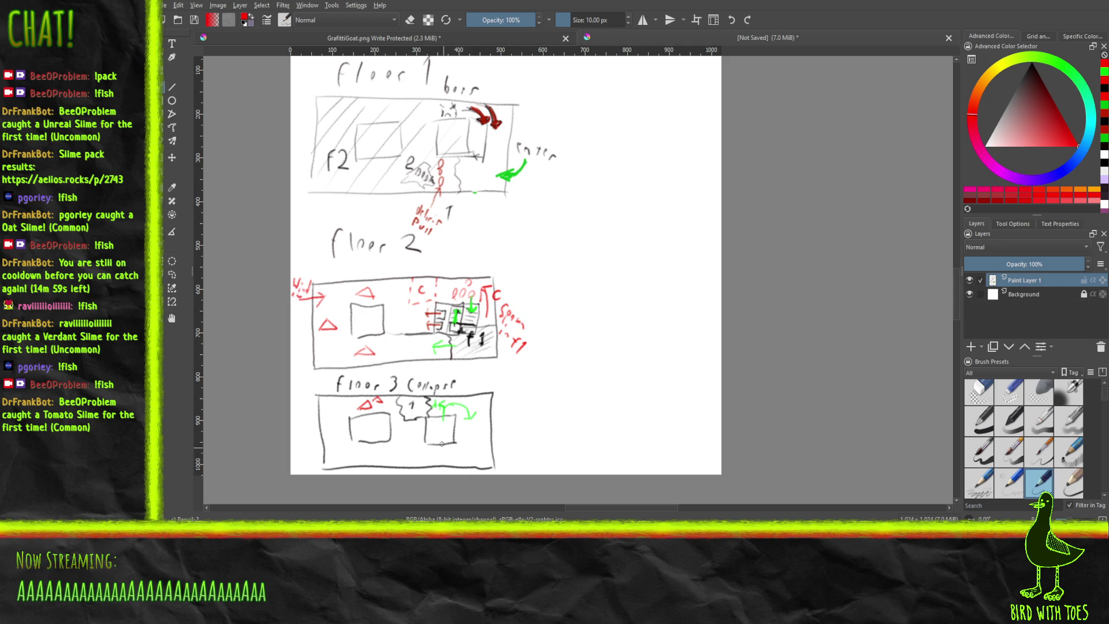
{"action": "left_click_drag", "start_coordinate": [355, 473], "coordinate": [359, 460]}
{"action": "mouse_move", "coordinate": [402, 473]}
{"action": "left_mouse_down"}
{"action": "mouse_move", "coordinate": [409, 461]}
{"action": "mouse_move", "coordinate": [459, 465]}
{"action": "left_mouse_up"}
Pick green on the colour ring, then switch to the Godot editor's World scene.
{"action": "left_click", "coordinate": [1068, 72]}
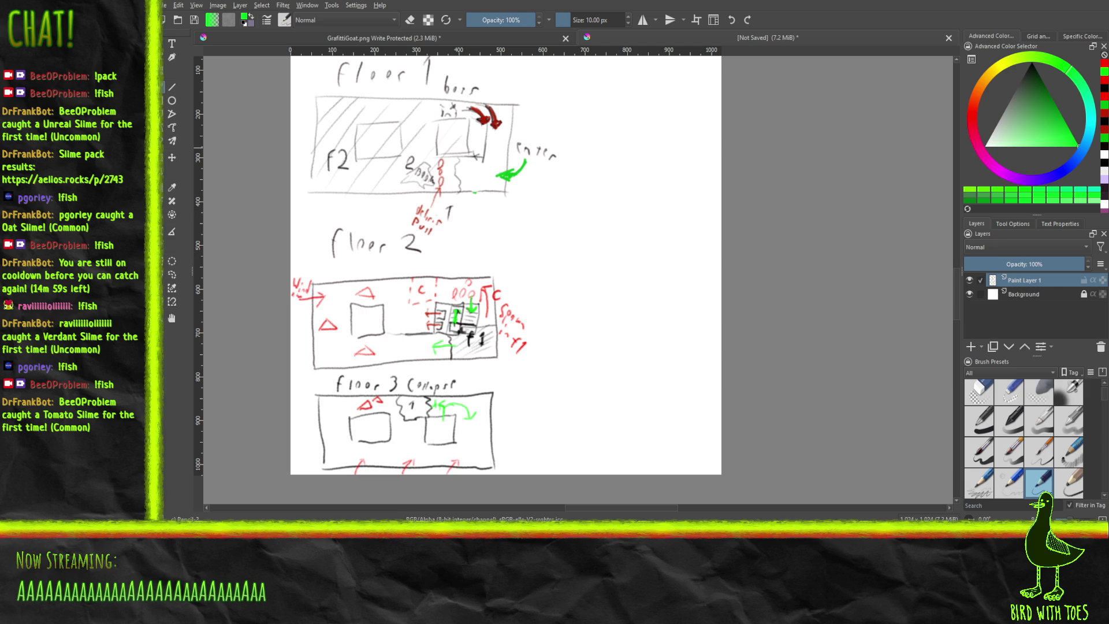
{"action": "key", "text": "alt+Tab"}
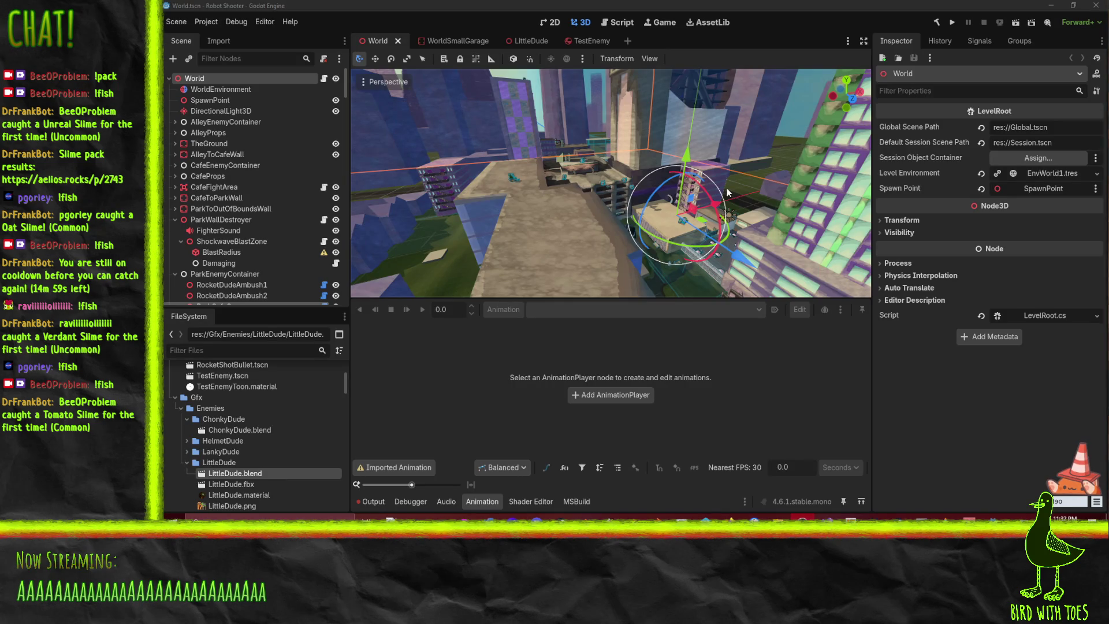
Orbit and zoom the 3D viewport in close to the tall tower wall beside the alley.
{"action": "mouse_move", "coordinate": [478, 159]}
{"action": "left_mouse_down"}
{"action": "mouse_move", "coordinate": [511, 157]}
{"action": "mouse_move", "coordinate": [479, 189]}
{"action": "mouse_move", "coordinate": [601, 247]}
{"action": "mouse_move", "coordinate": [591, 201]}
{"action": "mouse_move", "coordinate": [616, 216]}
{"action": "mouse_move", "coordinate": [663, 217]}
{"action": "mouse_move", "coordinate": [590, 180]}
{"action": "mouse_move", "coordinate": [609, 193]}
{"action": "mouse_move", "coordinate": [628, 186]}
{"action": "mouse_move", "coordinate": [617, 173]}
{"action": "mouse_move", "coordinate": [498, 163]}
{"action": "mouse_move", "coordinate": [555, 162]}
{"action": "mouse_move", "coordinate": [524, 155]}
{"action": "left_mouse_up"}
{"action": "scroll", "coordinate": [559, 165], "scroll_direction": "up", "scroll_amount": 5}
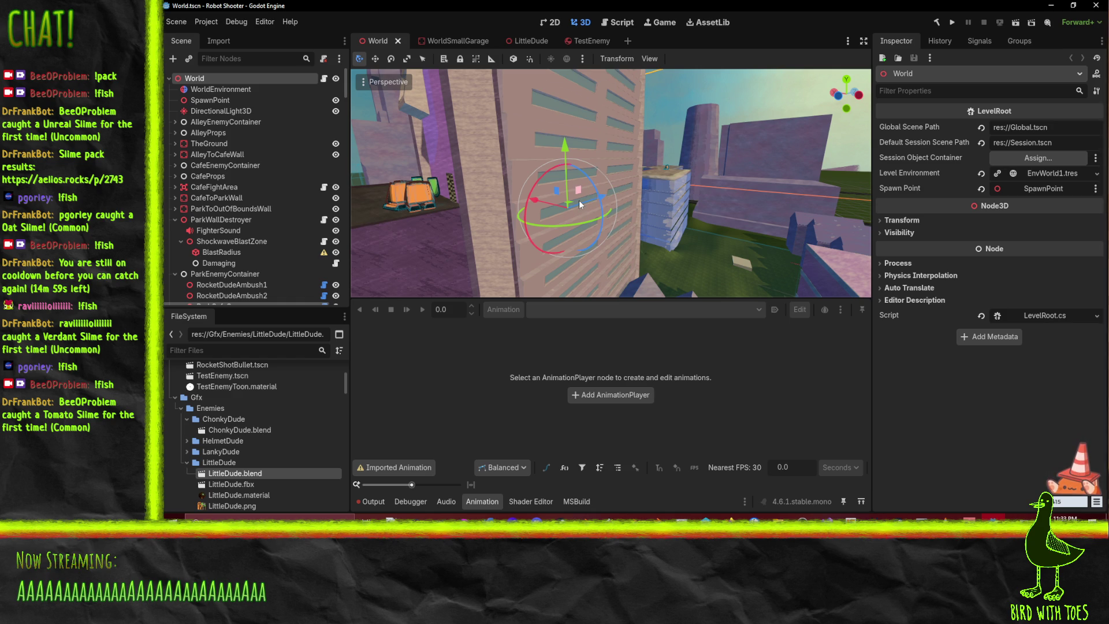
{"action": "mouse_move", "coordinate": [578, 200]}
{"action": "left_mouse_down"}
{"action": "mouse_move", "coordinate": [525, 175]}
{"action": "mouse_move", "coordinate": [576, 179]}
{"action": "mouse_move", "coordinate": [592, 215]}
{"action": "mouse_move", "coordinate": [577, 138]}
{"action": "mouse_move", "coordinate": [605, 128]}
{"action": "left_mouse_up"}
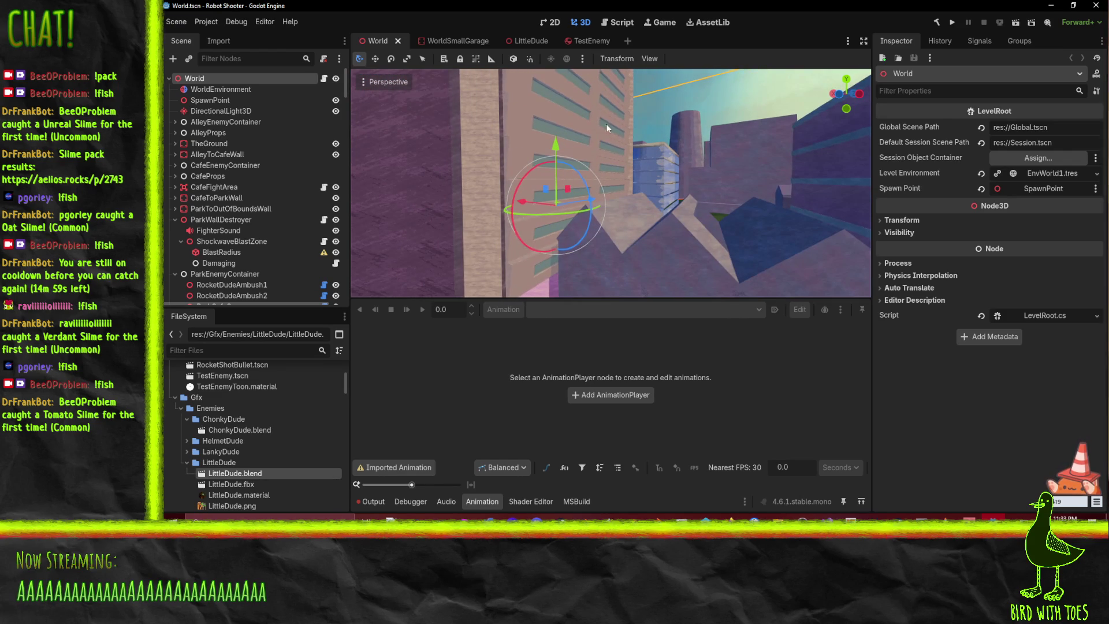
{"action": "mouse_move", "coordinate": [597, 195]}
{"action": "left_mouse_down"}
{"action": "mouse_move", "coordinate": [629, 189]}
{"action": "mouse_move", "coordinate": [622, 169]}
{"action": "mouse_move", "coordinate": [615, 186]}
{"action": "left_mouse_up"}
Orbit and zoom the 3D view across the city rooftops and towers.
{"action": "scroll", "coordinate": [615, 186], "scroll_direction": "down", "scroll_amount": 3}
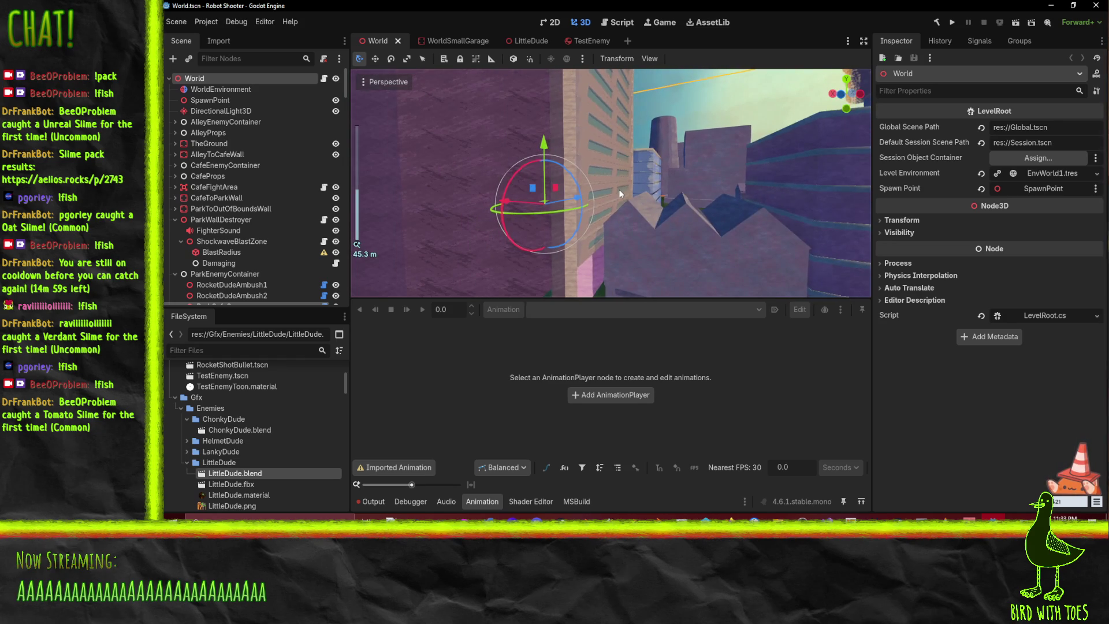
{"action": "scroll", "coordinate": [612, 190], "scroll_direction": "down", "scroll_amount": 2}
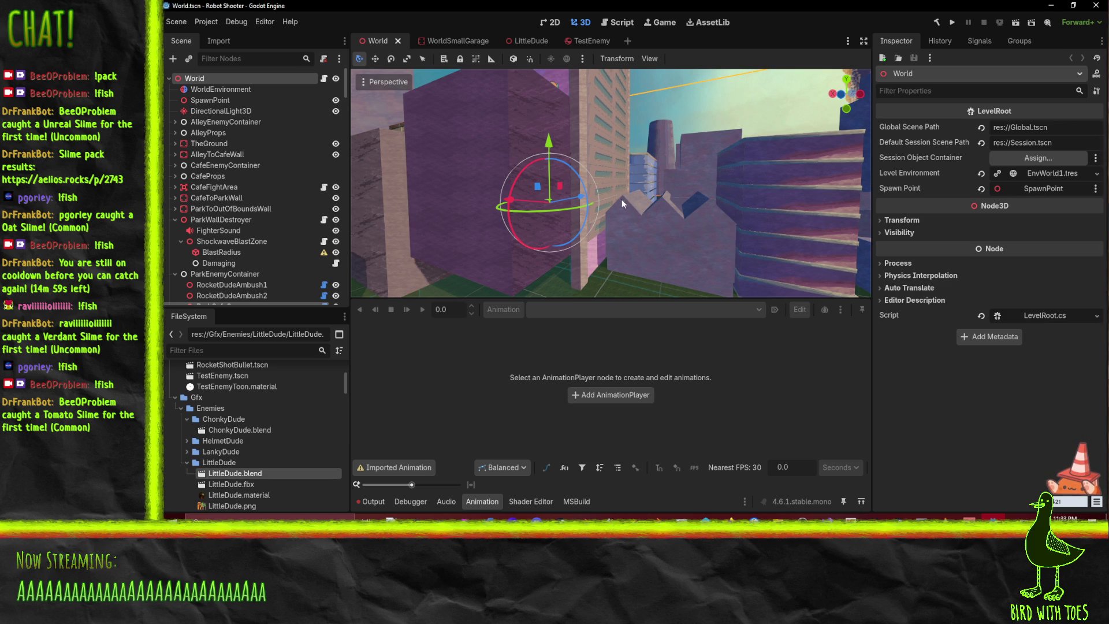
{"action": "left_click_drag", "start_coordinate": [627, 199], "coordinate": [651, 211]}
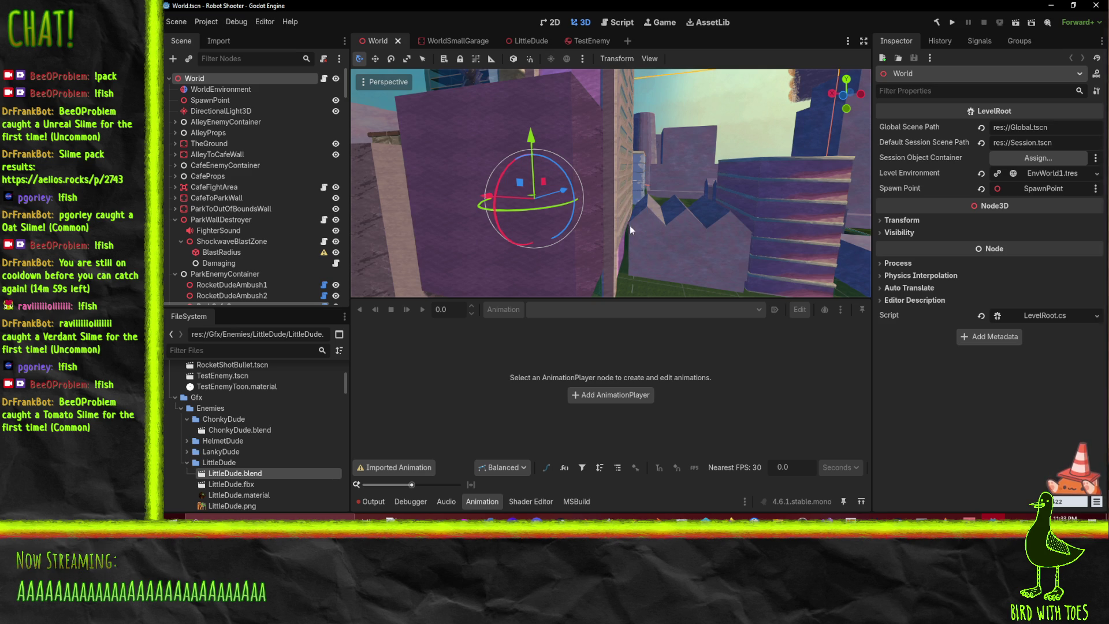
{"action": "mouse_move", "coordinate": [678, 223]}
{"action": "left_mouse_down"}
{"action": "mouse_move", "coordinate": [656, 223]}
{"action": "mouse_move", "coordinate": [652, 208]}
{"action": "mouse_move", "coordinate": [673, 201]}
{"action": "mouse_move", "coordinate": [665, 175]}
{"action": "left_mouse_up"}
{"action": "mouse_move", "coordinate": [660, 220]}
{"action": "left_mouse_down"}
{"action": "mouse_move", "coordinate": [676, 224]}
{"action": "mouse_move", "coordinate": [660, 190]}
{"action": "left_mouse_up"}
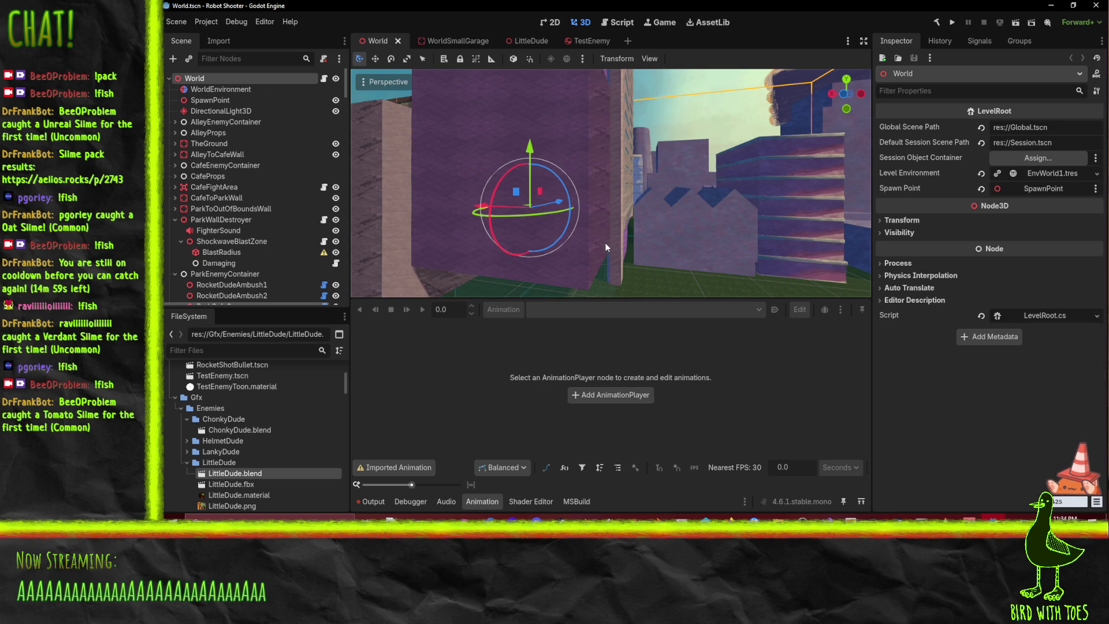
{"action": "mouse_move", "coordinate": [601, 269]}
{"action": "left_mouse_down"}
{"action": "mouse_move", "coordinate": [622, 222]}
{"action": "mouse_move", "coordinate": [617, 183]}
{"action": "left_mouse_up"}
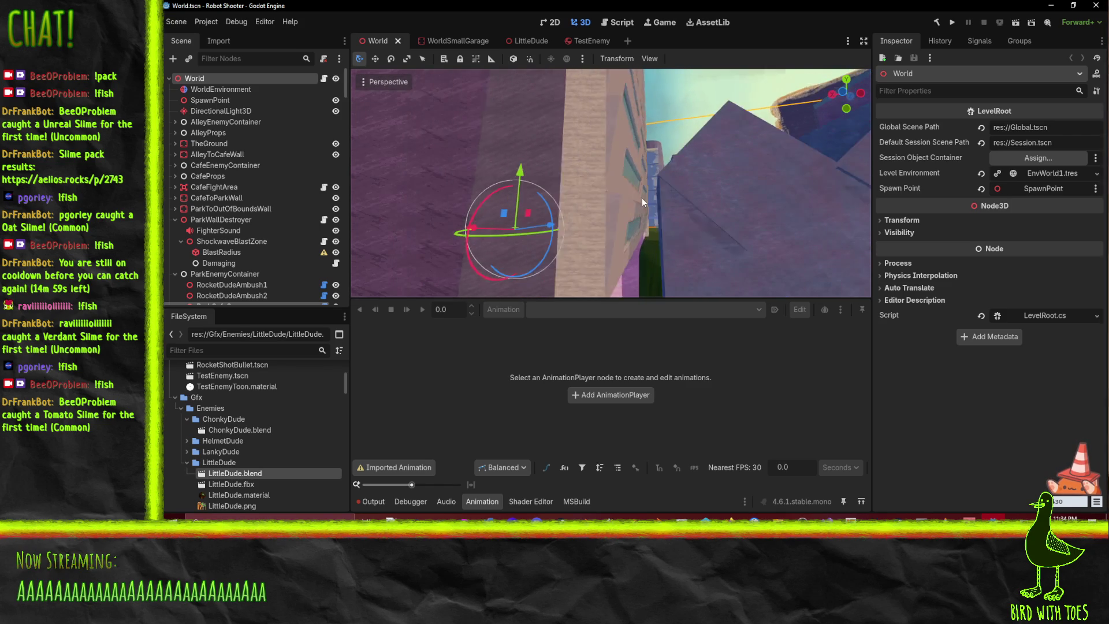
{"action": "scroll", "coordinate": [645, 191], "scroll_direction": "down", "scroll_amount": 2}
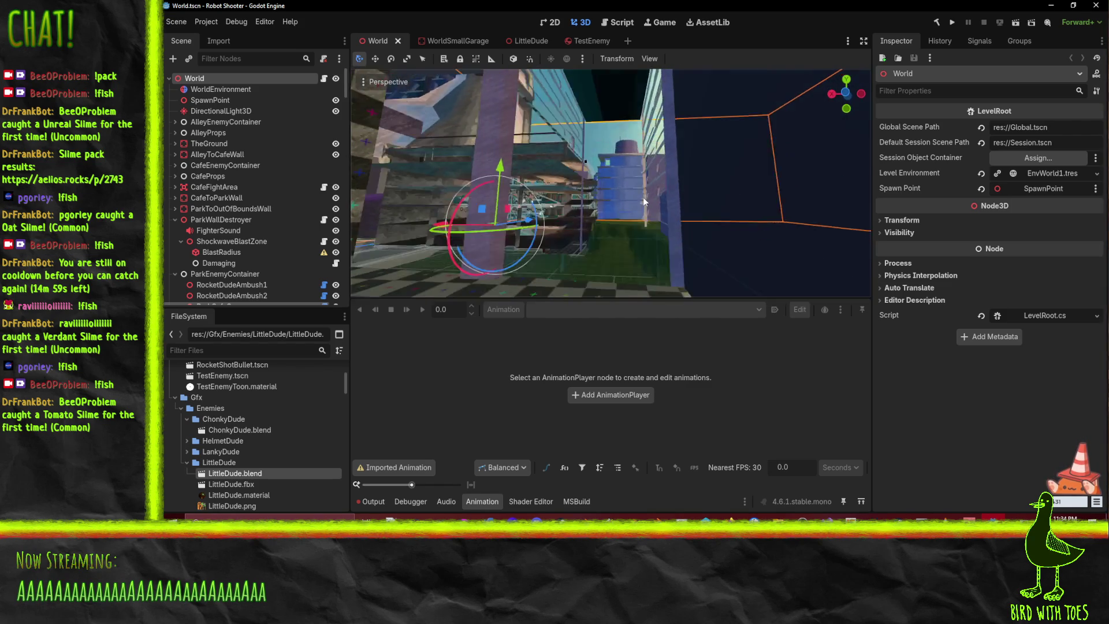
{"action": "scroll", "coordinate": [621, 196], "scroll_direction": "down", "scroll_amount": 1}
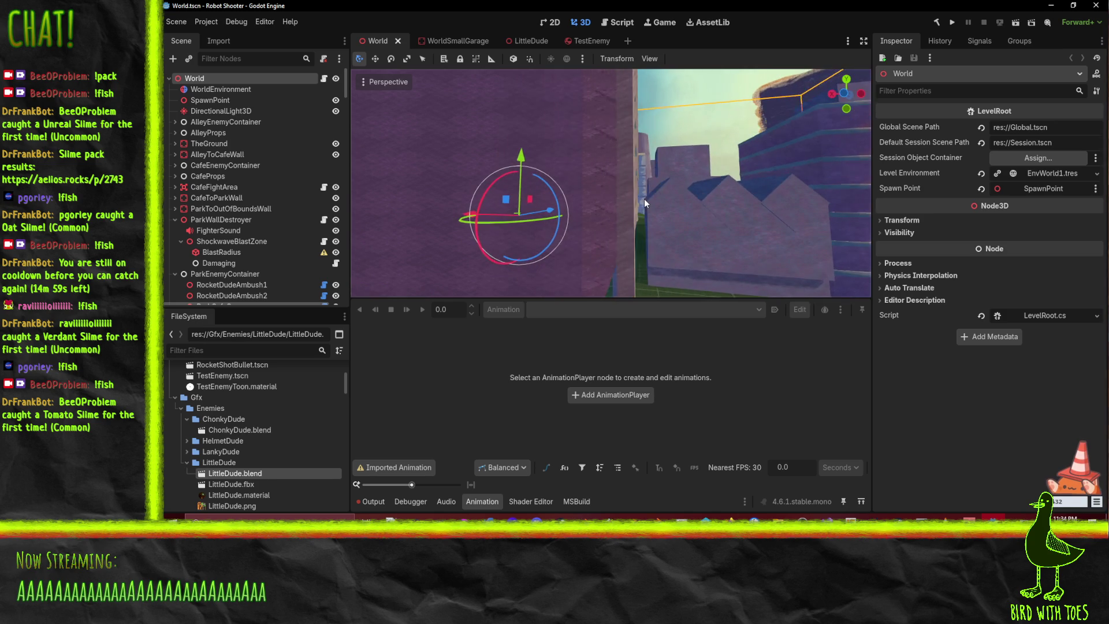
{"action": "scroll", "coordinate": [641, 197], "scroll_direction": "up", "scroll_amount": 2}
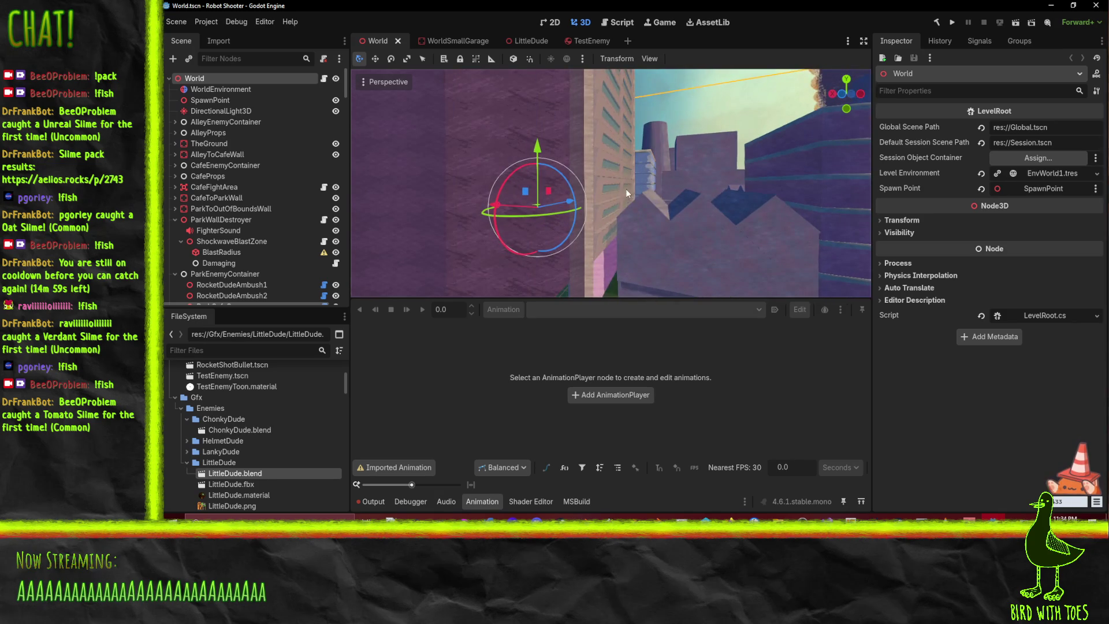
{"action": "scroll", "coordinate": [640, 196], "scroll_direction": "up", "scroll_amount": 2}
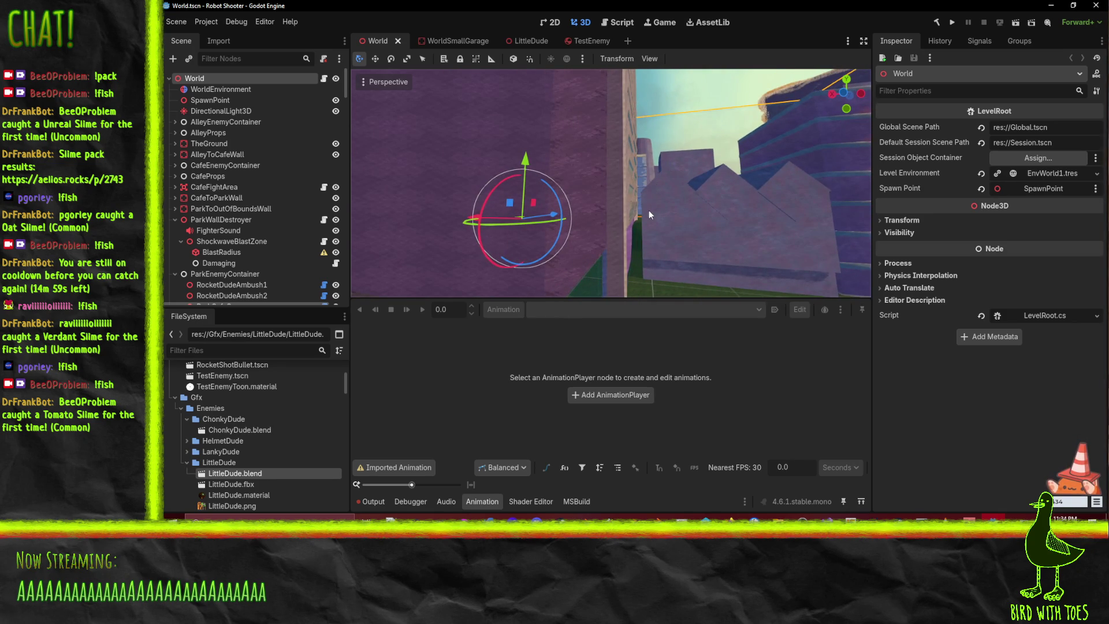
{"action": "scroll", "coordinate": [634, 208], "scroll_direction": "up", "scroll_amount": 3}
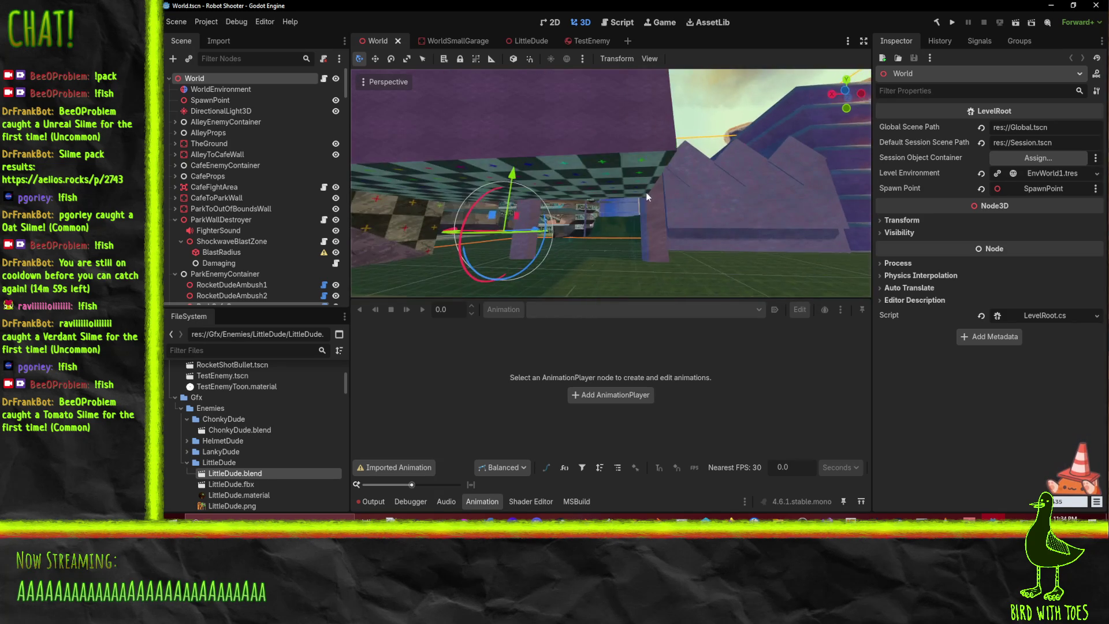
Pull back to an overview above the buildings, then switch to the Krita floor-plan sketch.
{"action": "left_click_drag", "start_coordinate": [587, 244], "coordinate": [511, 247]}
{"action": "scroll", "coordinate": [545, 222], "scroll_direction": "down", "scroll_amount": 5}
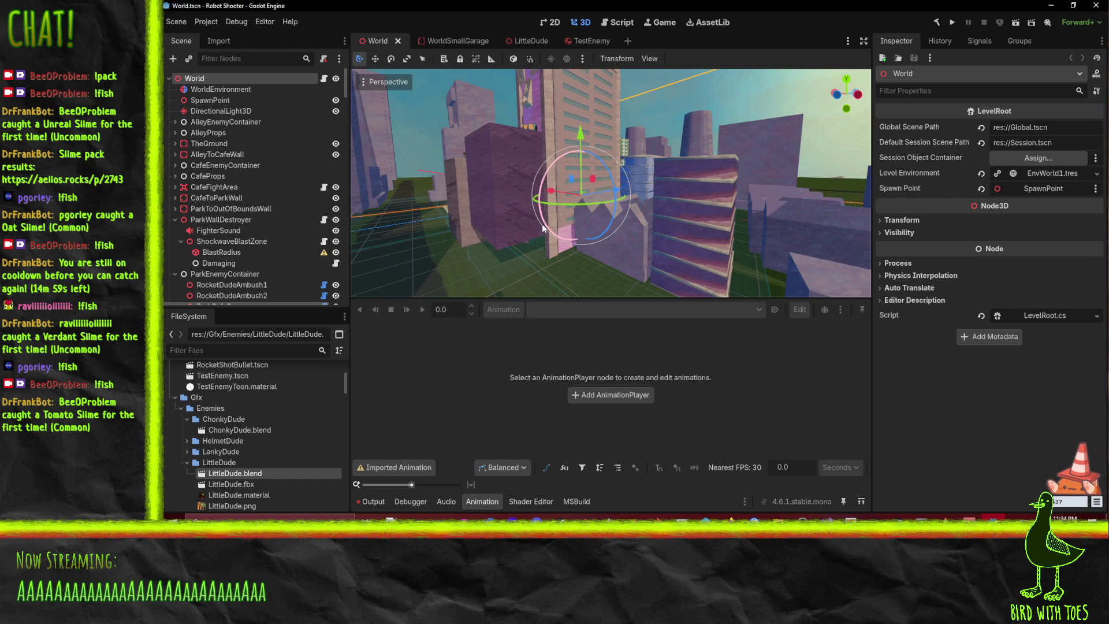
{"action": "mouse_move", "coordinate": [563, 202]}
{"action": "left_mouse_down"}
{"action": "mouse_move", "coordinate": [580, 224]}
{"action": "mouse_move", "coordinate": [567, 242]}
{"action": "left_mouse_up"}
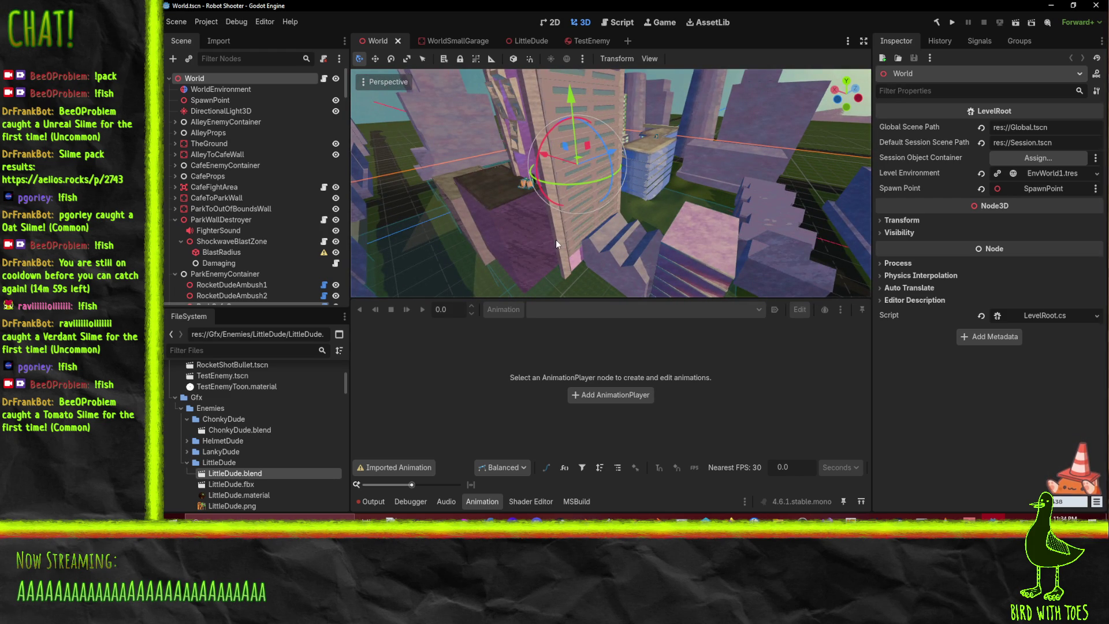
{"action": "left_click_drag", "start_coordinate": [521, 190], "coordinate": [566, 220]}
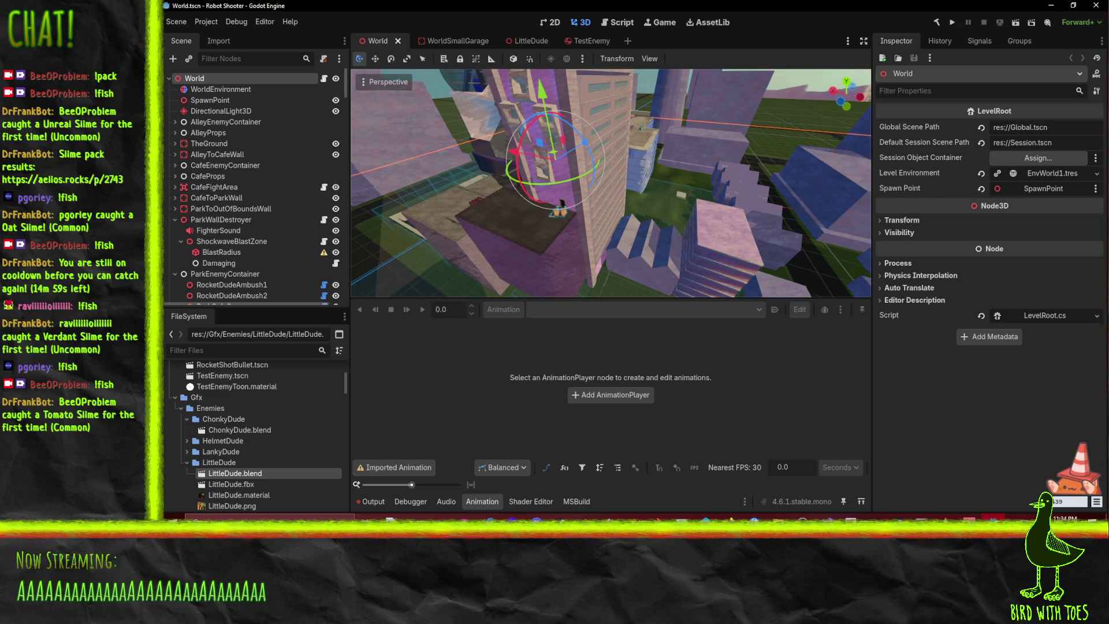
{"action": "key", "text": "alt+Tab"}
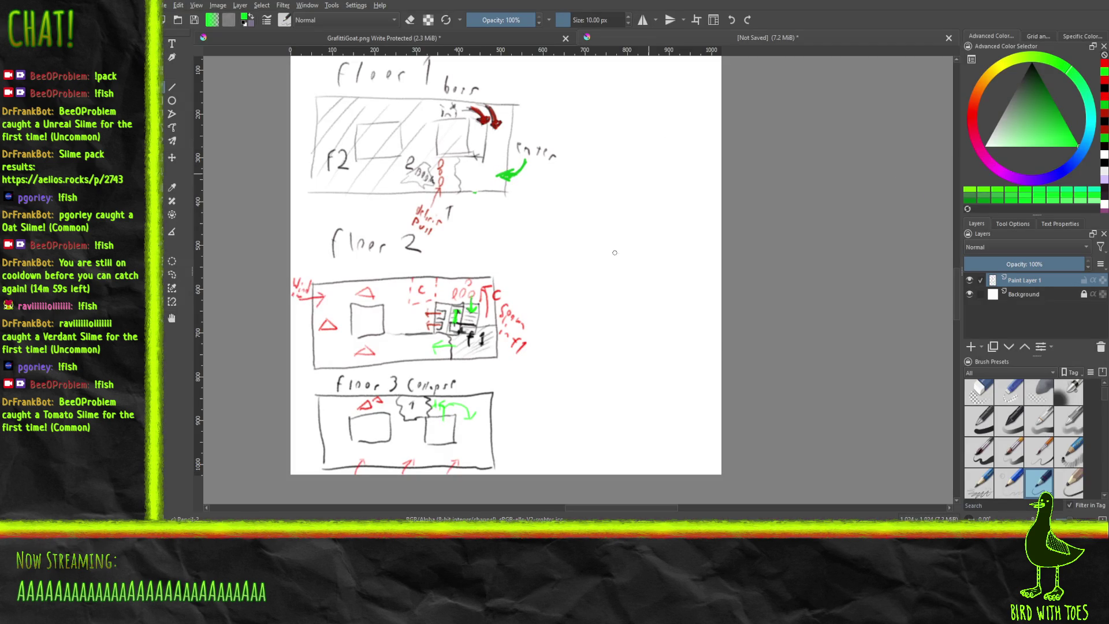
Widen the canvas to 2500×1024 px with Resize Canvas.
{"action": "left_click_drag", "start_coordinate": [569, 337], "coordinate": [530, 366]}
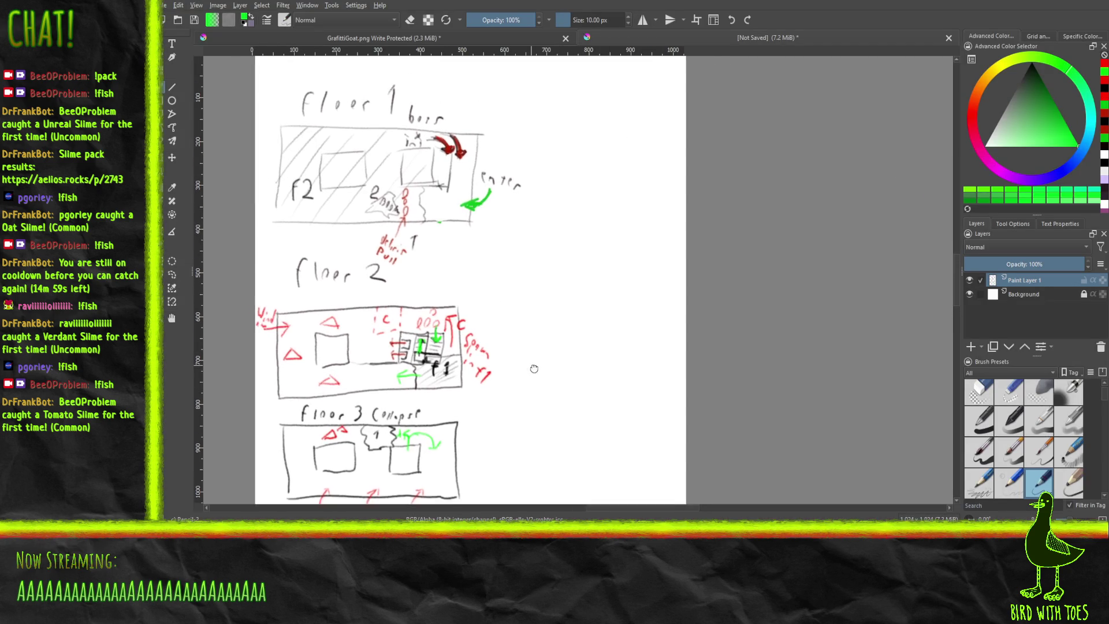
{"action": "mouse_move", "coordinate": [513, 304]}
{"action": "left_mouse_down"}
{"action": "mouse_move", "coordinate": [455, 369]}
{"action": "mouse_move", "coordinate": [497, 341]}
{"action": "mouse_move", "coordinate": [425, 307]}
{"action": "left_mouse_up"}
{"action": "scroll", "coordinate": [448, 294], "scroll_direction": "down", "scroll_amount": 2}
{"action": "scroll", "coordinate": [425, 306], "scroll_direction": "up", "scroll_amount": 2}
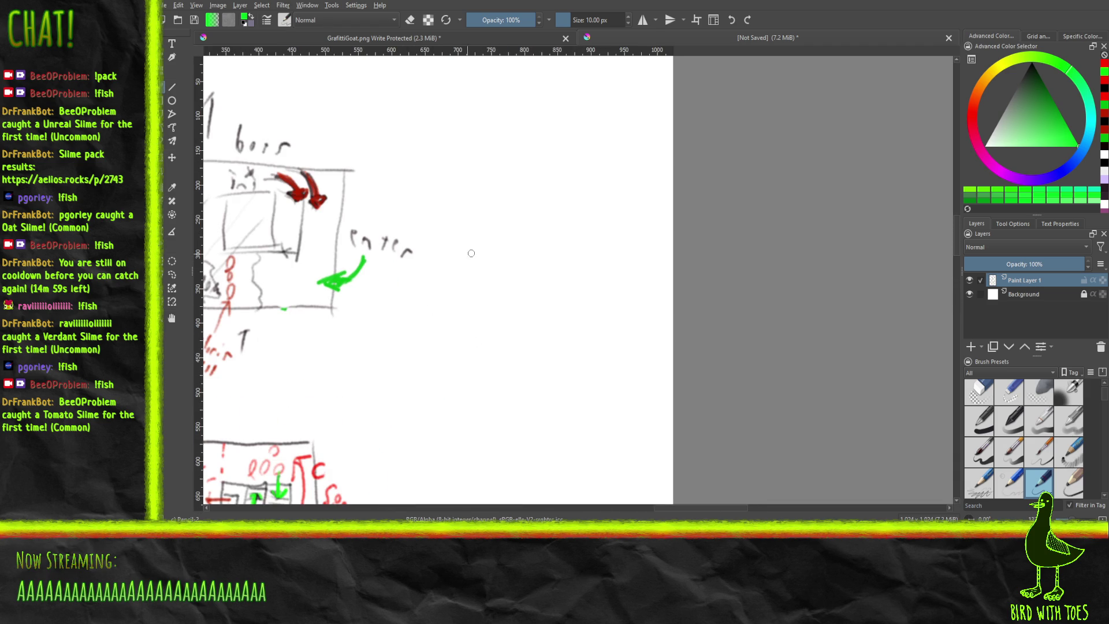
{"action": "left_click_drag", "start_coordinate": [446, 267], "coordinate": [418, 282]}
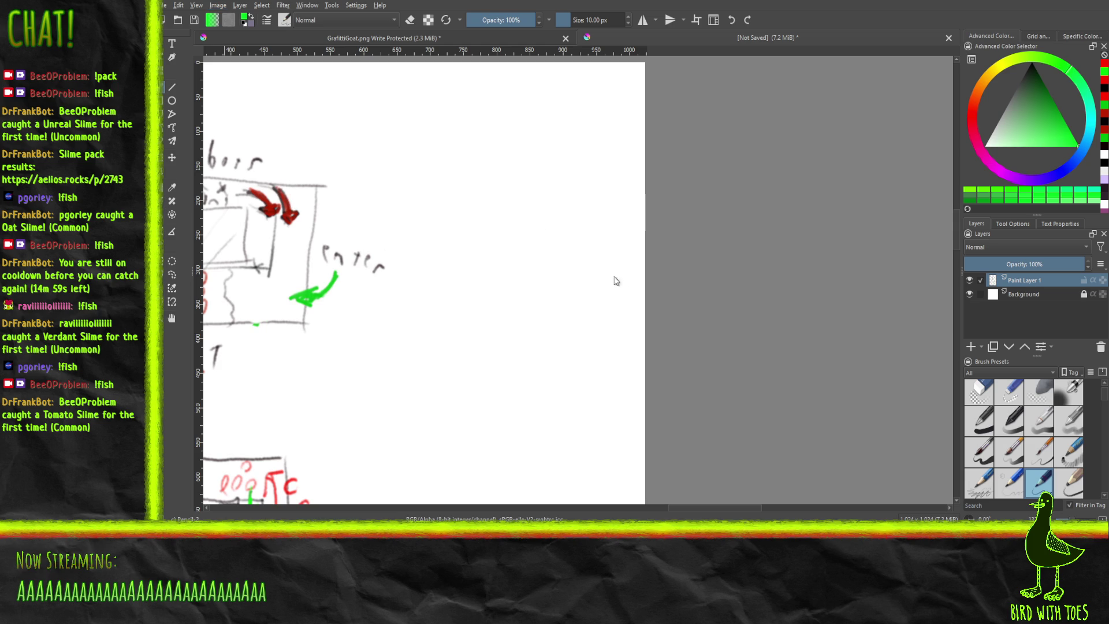
{"action": "left_click", "coordinate": [637, 198]}
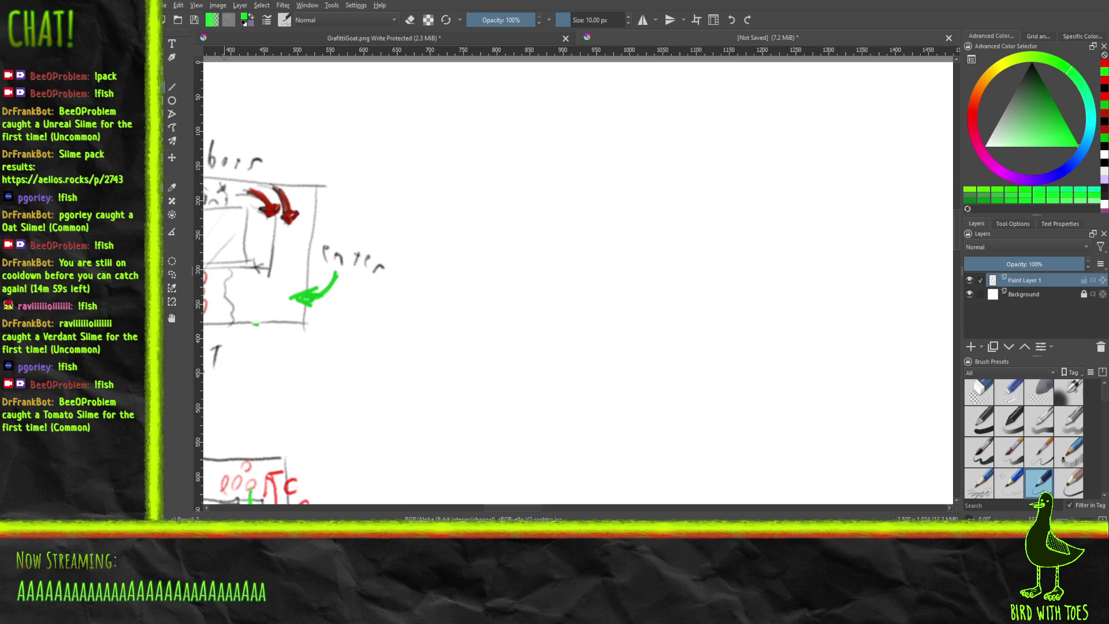
Reset the canvas view rotation from 7.51° to 0° and show the blank right area.
{"action": "scroll", "coordinate": [616, 253], "scroll_direction": "down", "scroll_amount": 2}
{"action": "mouse_move", "coordinate": [629, 283]}
{"action": "left_mouse_down"}
{"action": "mouse_move", "coordinate": [544, 285]}
{"action": "mouse_move", "coordinate": [624, 289]}
{"action": "mouse_move", "coordinate": [922, 444]}
{"action": "left_mouse_up"}
{"action": "left_click", "coordinate": [983, 517]}
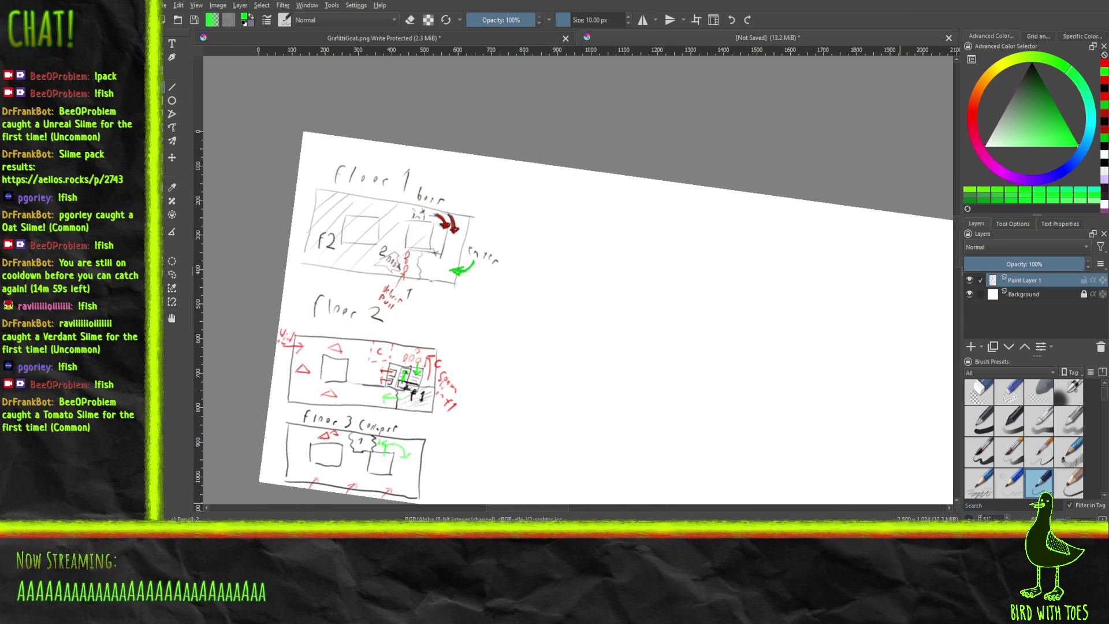
{"action": "double_click", "coordinate": [983, 518]}
{"action": "type", "text": "0"}
{"action": "key", "text": "Return"}
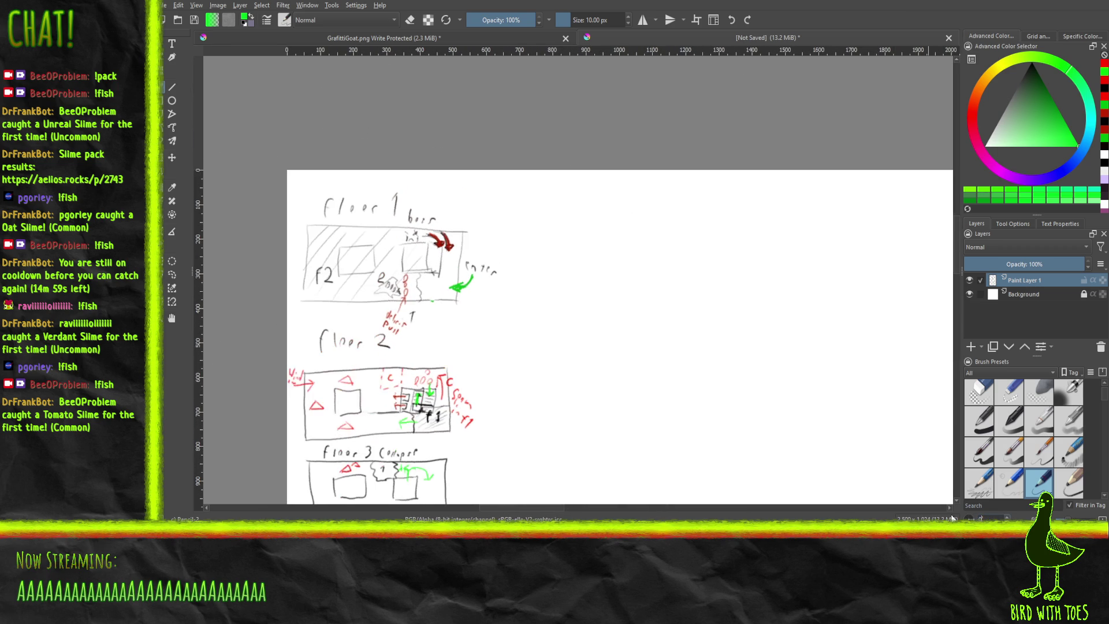
{"action": "mouse_move", "coordinate": [642, 394]}
{"action": "left_mouse_down"}
{"action": "mouse_move", "coordinate": [641, 344]}
{"action": "mouse_move", "coordinate": [438, 255]}
{"action": "mouse_move", "coordinate": [433, 267]}
{"action": "left_mouse_up"}
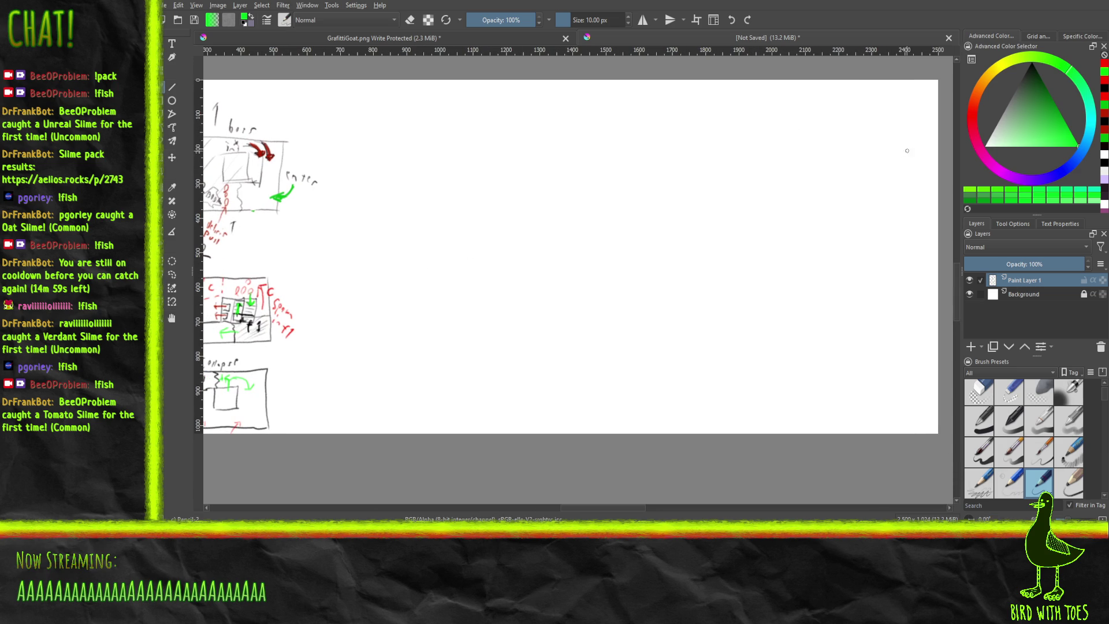
Reset the foreground colour to black with D and scroll to floors 1–3.
{"action": "key", "text": "d"}
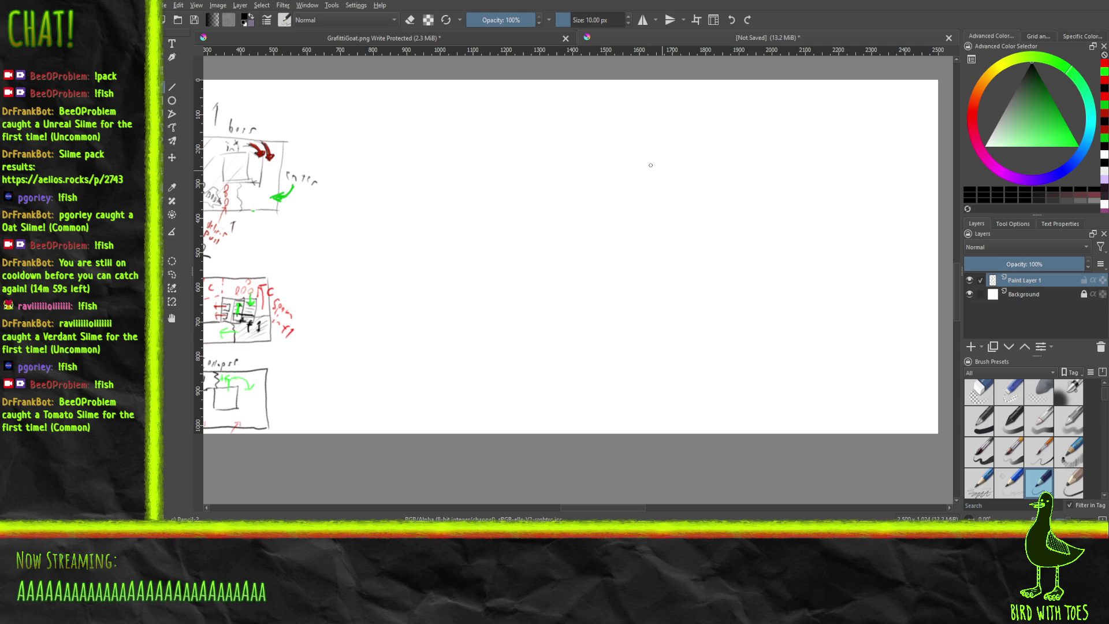
{"action": "scroll", "coordinate": [589, 277], "scroll_direction": "left", "scroll_amount": 5}
{"action": "scroll", "coordinate": [589, 277], "scroll_direction": "down", "scroll_amount": 1}
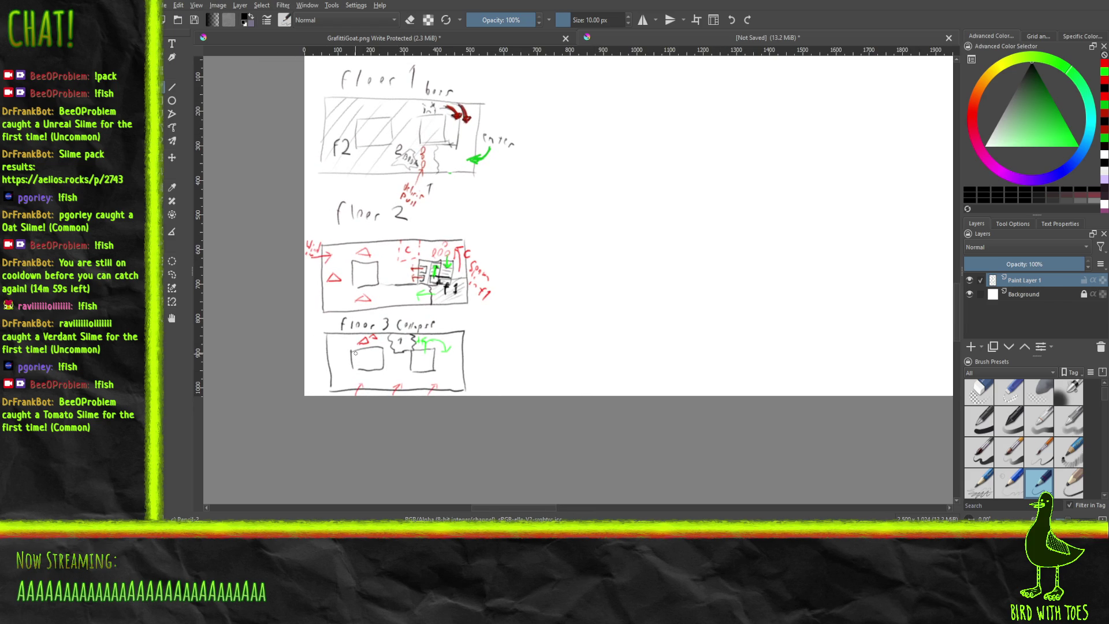
Draw a green curved arrow in Floor 3's left room and switch back to black.
{"action": "left_click_drag", "start_coordinate": [340, 362], "coordinate": [346, 344]}
{"action": "left_click", "coordinate": [1104, 138]}
{"action": "mouse_move", "coordinate": [346, 368]}
{"action": "left_mouse_down"}
{"action": "mouse_move", "coordinate": [347, 344]}
{"action": "mouse_move", "coordinate": [358, 352]}
{"action": "left_mouse_up"}
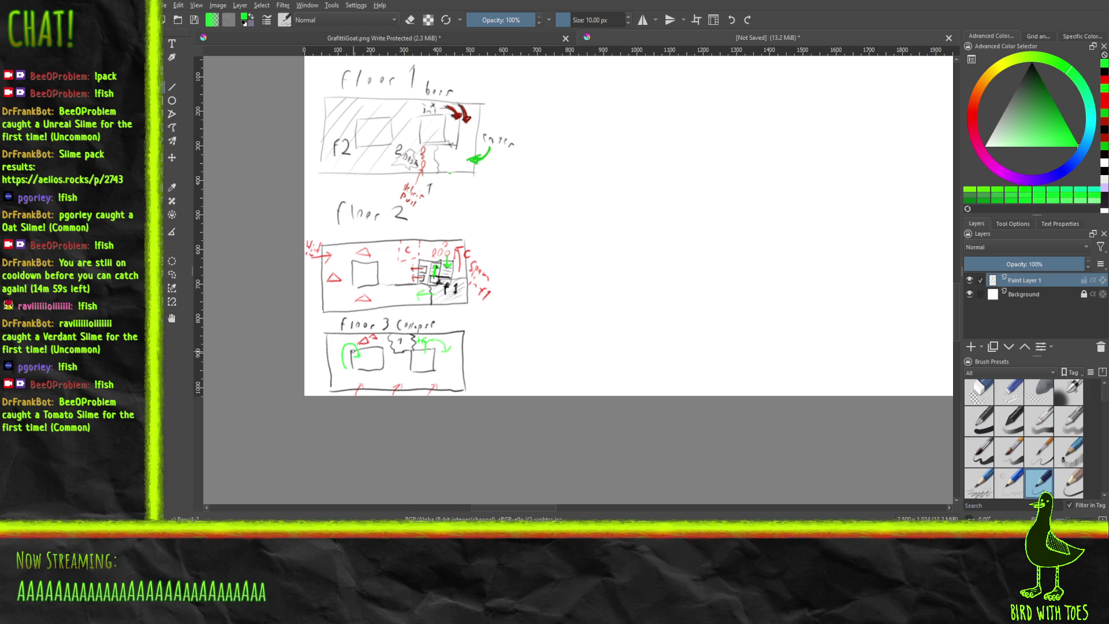
{"action": "mouse_move", "coordinate": [1033, 118]}
{"action": "left_mouse_down"}
{"action": "mouse_move", "coordinate": [1029, 45]}
{"action": "mouse_move", "coordinate": [1046, 102]}
{"action": "mouse_move", "coordinate": [1026, 59]}
{"action": "left_mouse_up"}
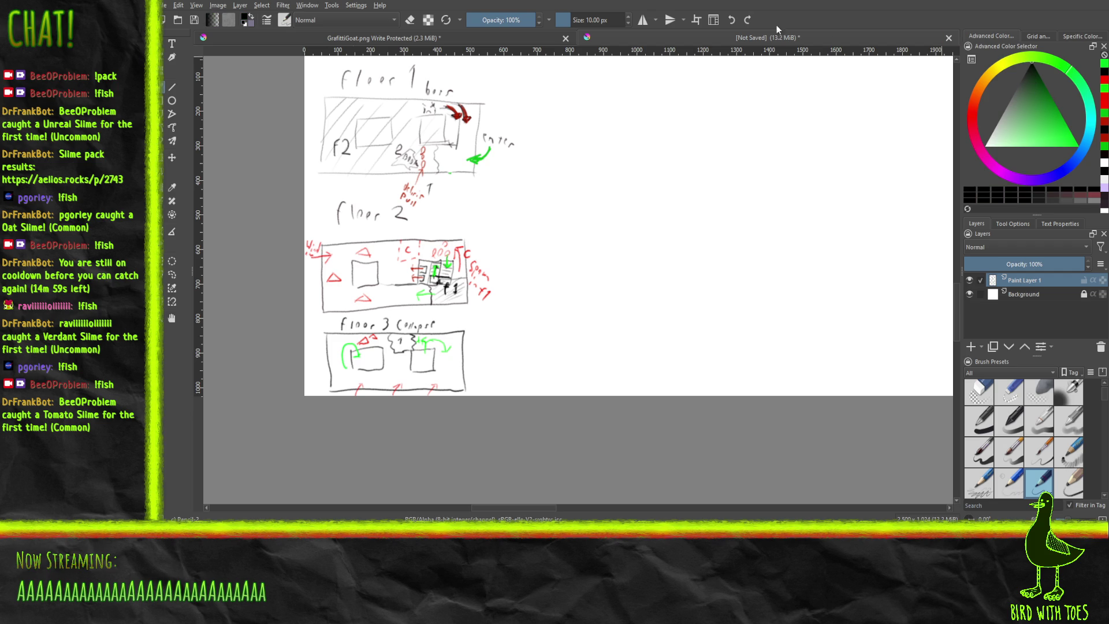
Pan to the empty canvas area and undo a misplaced label stroke there.
{"action": "mouse_move", "coordinate": [734, 91]}
{"action": "left_mouse_down"}
{"action": "mouse_move", "coordinate": [633, 168]}
{"action": "mouse_move", "coordinate": [594, 219]}
{"action": "left_mouse_up"}
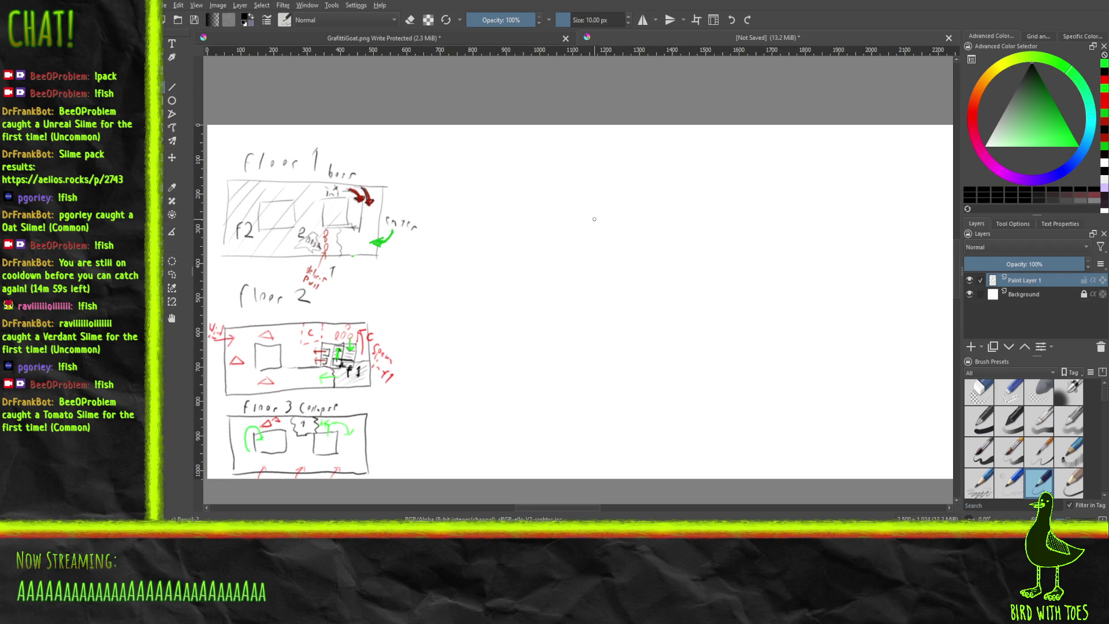
{"action": "left_click_drag", "start_coordinate": [447, 177], "coordinate": [453, 155]}
{"action": "key", "text": "ctrl+z"}
Write the f3 heading and draw the stair box outline with a step line and corner room.
{"action": "mouse_move", "coordinate": [445, 136]}
{"action": "left_mouse_down"}
{"action": "mouse_move", "coordinate": [440, 147]}
{"action": "mouse_move", "coordinate": [499, 147]}
{"action": "mouse_move", "coordinate": [445, 201]}
{"action": "left_mouse_up"}
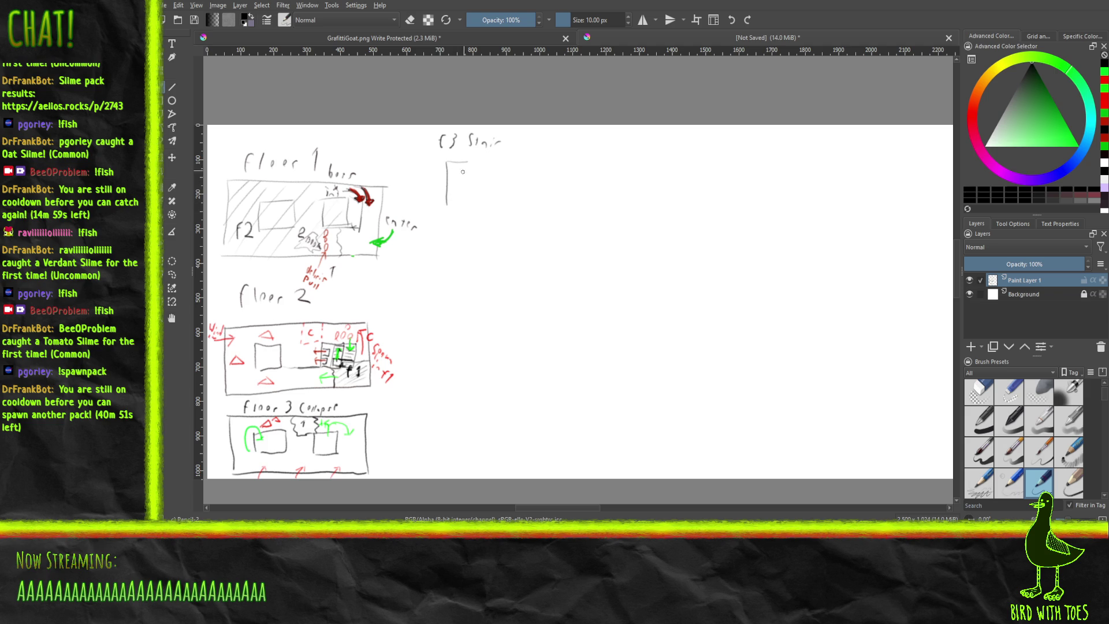
{"action": "left_click_drag", "start_coordinate": [473, 162], "coordinate": [462, 190]}
{"action": "left_click_drag", "start_coordinate": [448, 213], "coordinate": [473, 215]}
{"action": "left_click_drag", "start_coordinate": [466, 192], "coordinate": [478, 184]}
{"action": "left_click_drag", "start_coordinate": [476, 217], "coordinate": [476, 196]}
{"action": "mouse_move", "coordinate": [477, 216]}
{"action": "left_mouse_down"}
{"action": "mouse_move", "coordinate": [496, 217]}
{"action": "mouse_move", "coordinate": [497, 173]}
{"action": "left_mouse_up"}
{"action": "left_click_drag", "start_coordinate": [478, 159], "coordinate": [497, 161]}
{"action": "mouse_move", "coordinate": [479, 178]}
{"action": "left_mouse_down"}
{"action": "mouse_move", "coordinate": [496, 164]}
{"action": "mouse_move", "coordinate": [496, 180]}
{"action": "mouse_move", "coordinate": [478, 179]}
{"action": "left_mouse_up"}
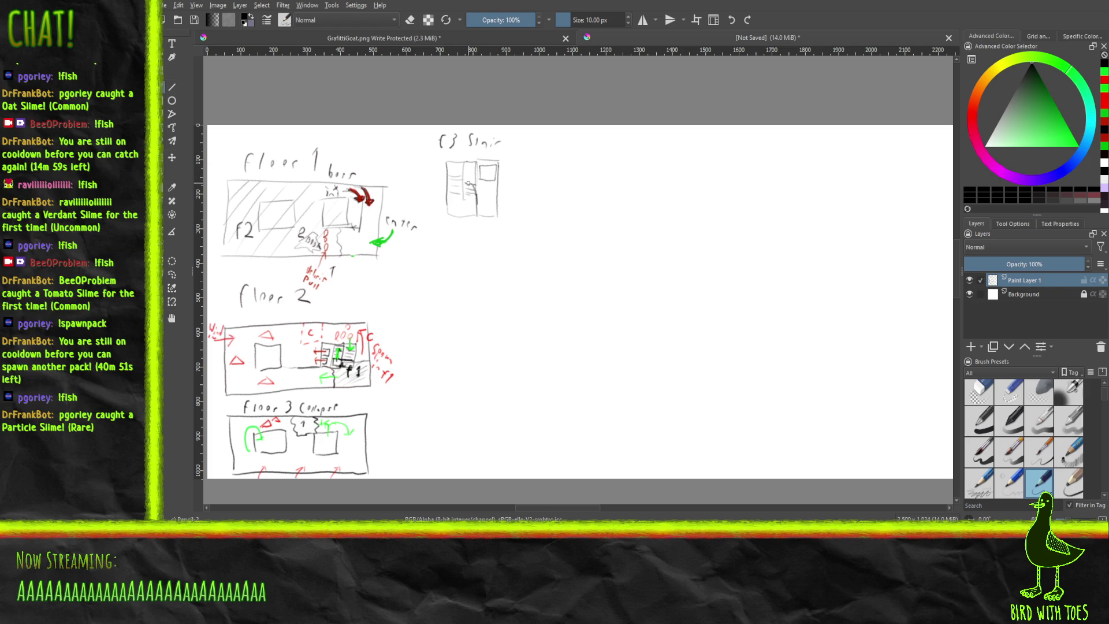
Add green arrow strokes, then a black vertical stair bar with short step lines.
{"action": "left_click", "coordinate": [1045, 111]}
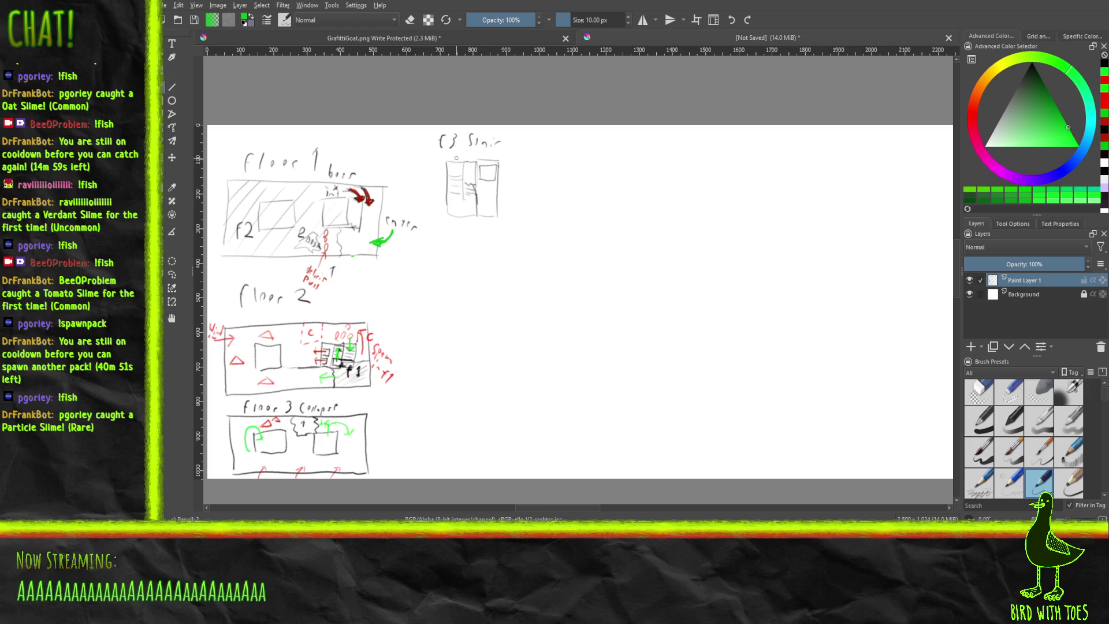
{"action": "mouse_move", "coordinate": [458, 167]}
{"action": "left_mouse_down"}
{"action": "mouse_move", "coordinate": [456, 207]}
{"action": "mouse_move", "coordinate": [464, 213]}
{"action": "mouse_move", "coordinate": [472, 195]}
{"action": "left_mouse_up"}
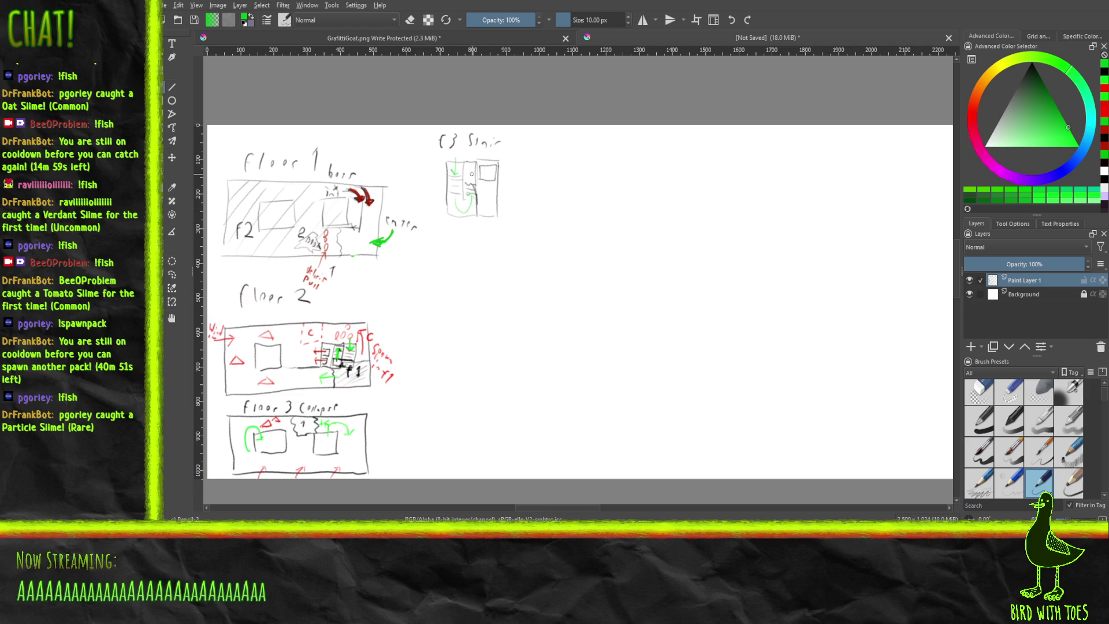
{"action": "left_click_drag", "start_coordinate": [471, 175], "coordinate": [478, 168]}
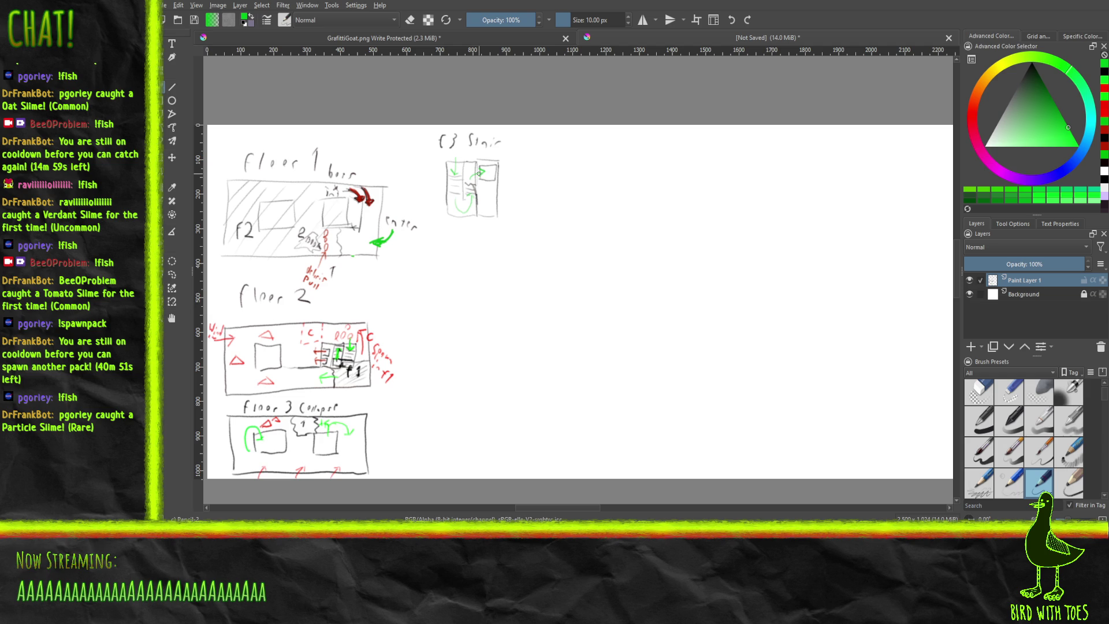
{"action": "left_click_drag", "start_coordinate": [1025, 115], "coordinate": [1019, 62]}
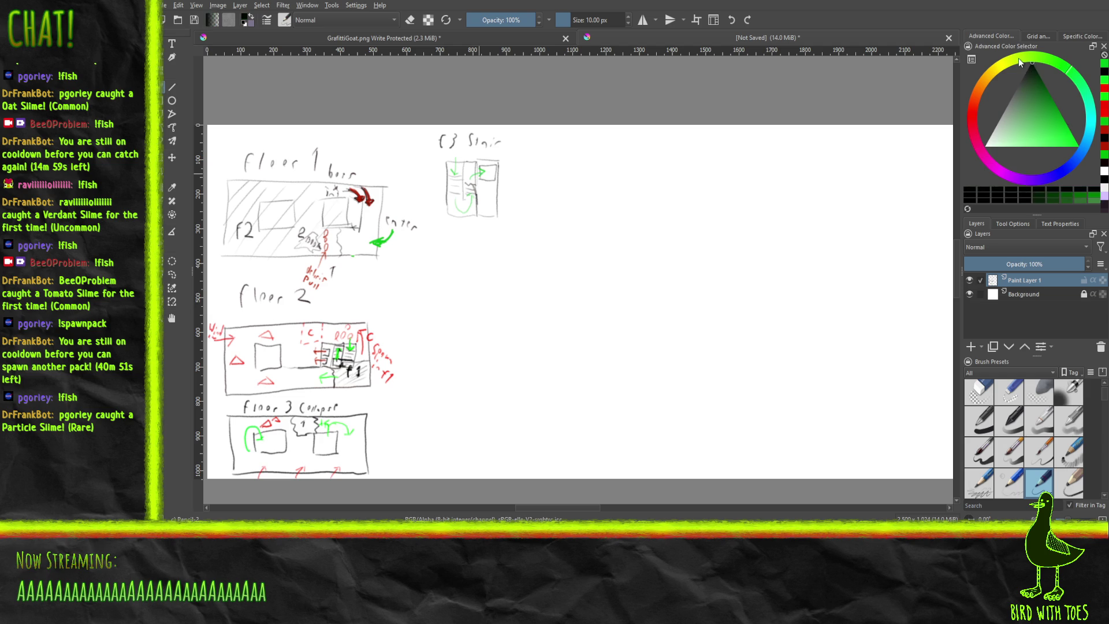
{"action": "mouse_move", "coordinate": [448, 194]}
{"action": "left_mouse_down"}
{"action": "mouse_move", "coordinate": [460, 197]}
{"action": "mouse_move", "coordinate": [462, 175]}
{"action": "mouse_move", "coordinate": [464, 198]}
{"action": "mouse_move", "coordinate": [464, 164]}
{"action": "left_mouse_up"}
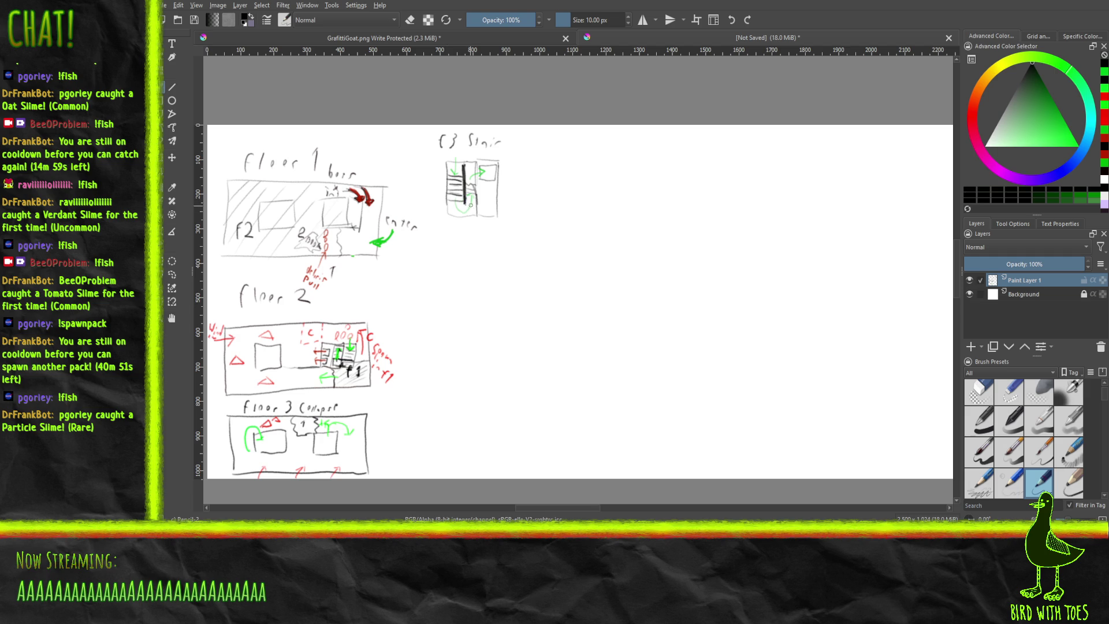
{"action": "mouse_move", "coordinate": [466, 201]}
{"action": "left_mouse_down"}
{"action": "mouse_move", "coordinate": [475, 195]}
{"action": "mouse_move", "coordinate": [477, 214]}
{"action": "mouse_move", "coordinate": [477, 197]}
{"action": "left_mouse_up"}
{"action": "left_click_drag", "start_coordinate": [477, 192], "coordinate": [477, 164]}
Write 'pull up' and pointer arrows around the F3 stair box, starting a note beneath it.
{"action": "mouse_move", "coordinate": [481, 192]}
{"action": "left_mouse_down"}
{"action": "mouse_move", "coordinate": [495, 192]}
{"action": "mouse_move", "coordinate": [480, 209]}
{"action": "mouse_move", "coordinate": [494, 209]}
{"action": "mouse_move", "coordinate": [507, 154]}
{"action": "mouse_move", "coordinate": [543, 163]}
{"action": "left_mouse_up"}
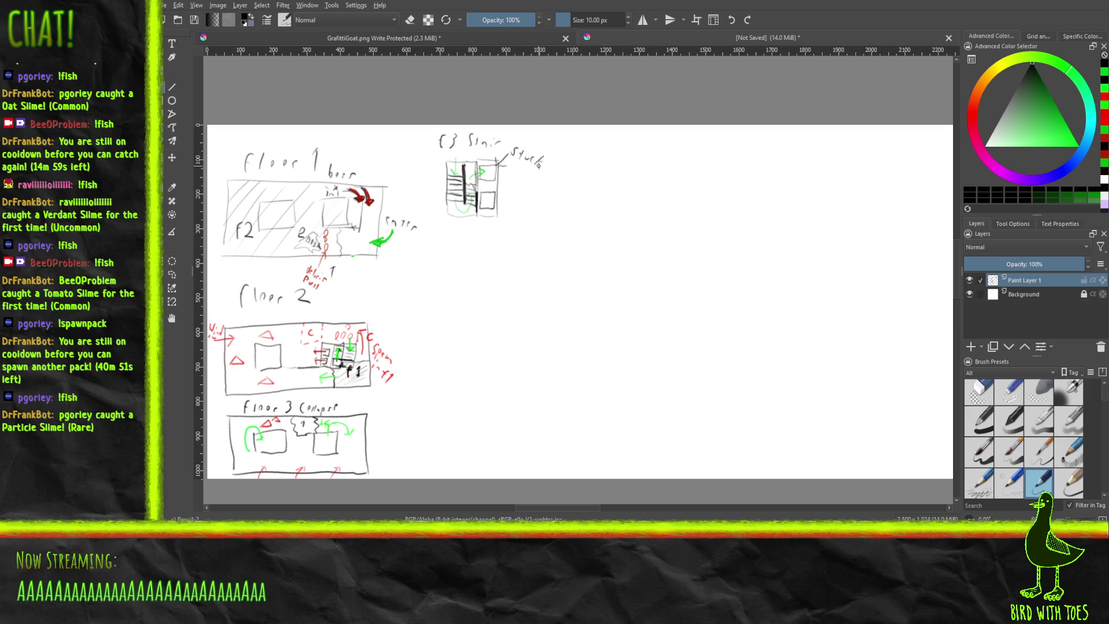
{"action": "mouse_move", "coordinate": [480, 213]}
{"action": "left_mouse_down"}
{"action": "mouse_move", "coordinate": [493, 210]}
{"action": "mouse_move", "coordinate": [492, 247]}
{"action": "mouse_move", "coordinate": [511, 247]}
{"action": "left_mouse_up"}
{"action": "left_click_drag", "start_coordinate": [517, 239], "coordinate": [527, 257]}
{"action": "mouse_move", "coordinate": [528, 254]}
{"action": "left_mouse_down"}
{"action": "mouse_move", "coordinate": [537, 230]}
{"action": "mouse_move", "coordinate": [516, 214]}
{"action": "left_mouse_up"}
{"action": "mouse_move", "coordinate": [522, 209]}
{"action": "left_mouse_down"}
{"action": "mouse_move", "coordinate": [545, 231]}
{"action": "mouse_move", "coordinate": [550, 219]}
{"action": "mouse_move", "coordinate": [564, 243]}
{"action": "left_mouse_up"}
{"action": "mouse_move", "coordinate": [499, 201]}
{"action": "left_mouse_down"}
{"action": "mouse_move", "coordinate": [509, 199]}
{"action": "mouse_move", "coordinate": [503, 206]}
{"action": "left_mouse_up"}
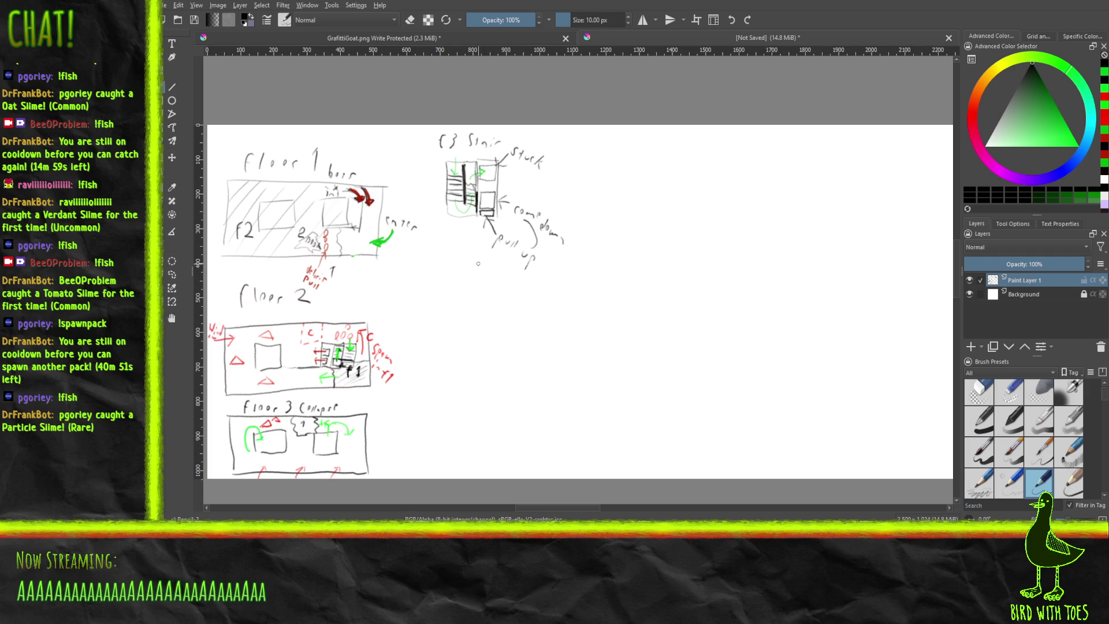
{"action": "left_click_drag", "start_coordinate": [483, 254], "coordinate": [531, 291]}
{"action": "left_click_drag", "start_coordinate": [1045, 112], "coordinate": [1077, 145]}
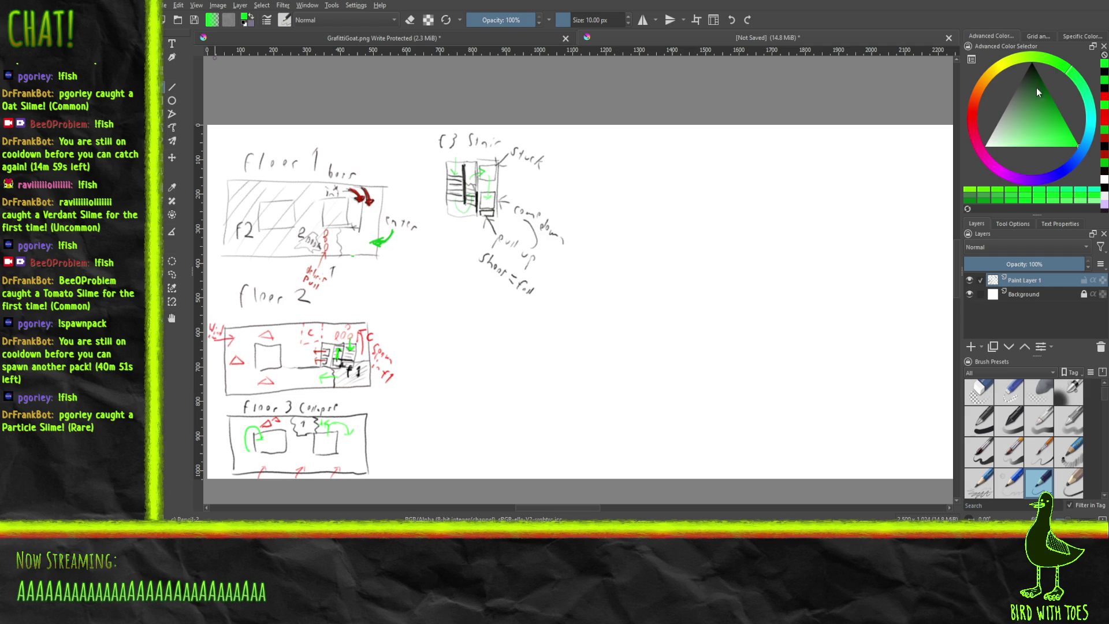
Hand-letter SURF DA 'VATOR in black beside the stair notes.
{"action": "left_click_drag", "start_coordinate": [1037, 88], "coordinate": [1025, 51]}
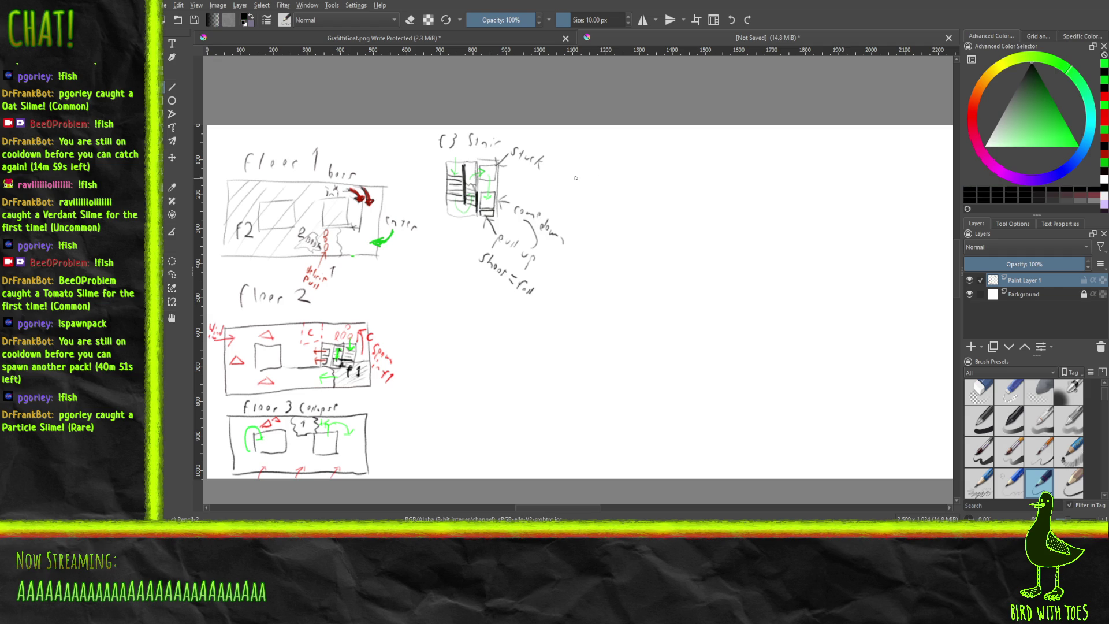
{"action": "mouse_move", "coordinate": [573, 171]}
{"action": "left_mouse_down"}
{"action": "mouse_move", "coordinate": [565, 190]}
{"action": "mouse_move", "coordinate": [589, 178]}
{"action": "mouse_move", "coordinate": [609, 198]}
{"action": "mouse_move", "coordinate": [621, 179]}
{"action": "left_mouse_up"}
{"action": "mouse_move", "coordinate": [610, 188]}
{"action": "left_mouse_down"}
{"action": "mouse_move", "coordinate": [572, 217]}
{"action": "mouse_move", "coordinate": [598, 229]}
{"action": "mouse_move", "coordinate": [592, 260]}
{"action": "mouse_move", "coordinate": [598, 242]}
{"action": "mouse_move", "coordinate": [616, 264]}
{"action": "mouse_move", "coordinate": [629, 245]}
{"action": "mouse_move", "coordinate": [627, 267]}
{"action": "mouse_move", "coordinate": [632, 255]}
{"action": "mouse_move", "coordinate": [647, 273]}
{"action": "left_mouse_up"}
{"action": "left_click_drag", "start_coordinate": [582, 234], "coordinate": [581, 238]}
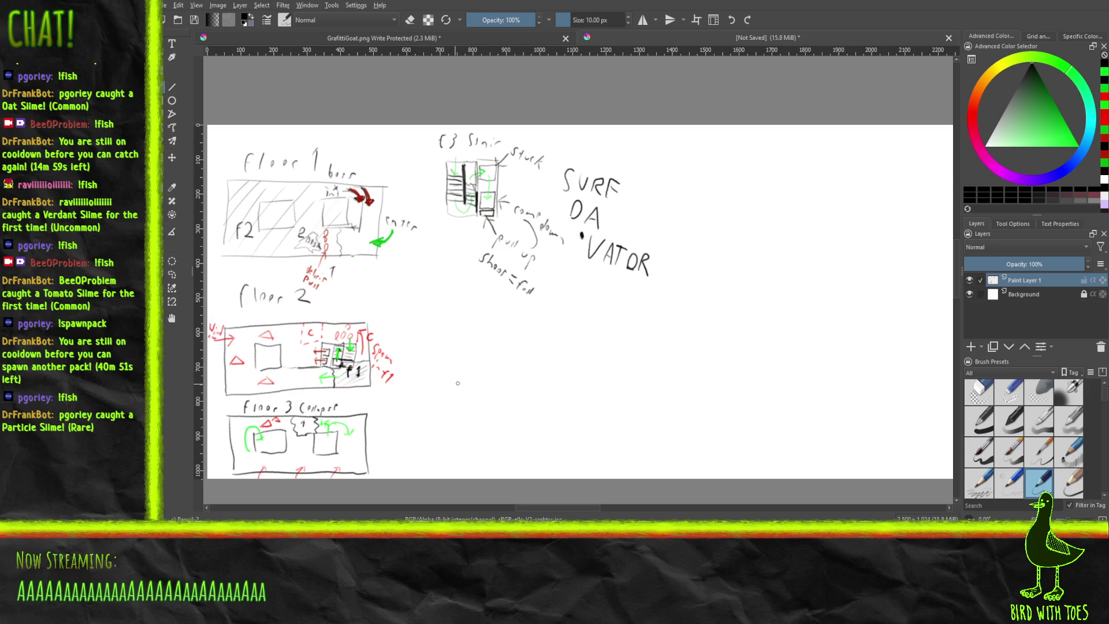
Outline a new rectangular box below the label with a short inner line.
{"action": "left_click_drag", "start_coordinate": [432, 388], "coordinate": [546, 379]}
{"action": "left_click_drag", "start_coordinate": [429, 328], "coordinate": [431, 386]}
{"action": "mouse_move", "coordinate": [429, 328]}
{"action": "left_mouse_down"}
{"action": "mouse_move", "coordinate": [542, 322]}
{"action": "mouse_move", "coordinate": [550, 381]}
{"action": "left_mouse_up"}
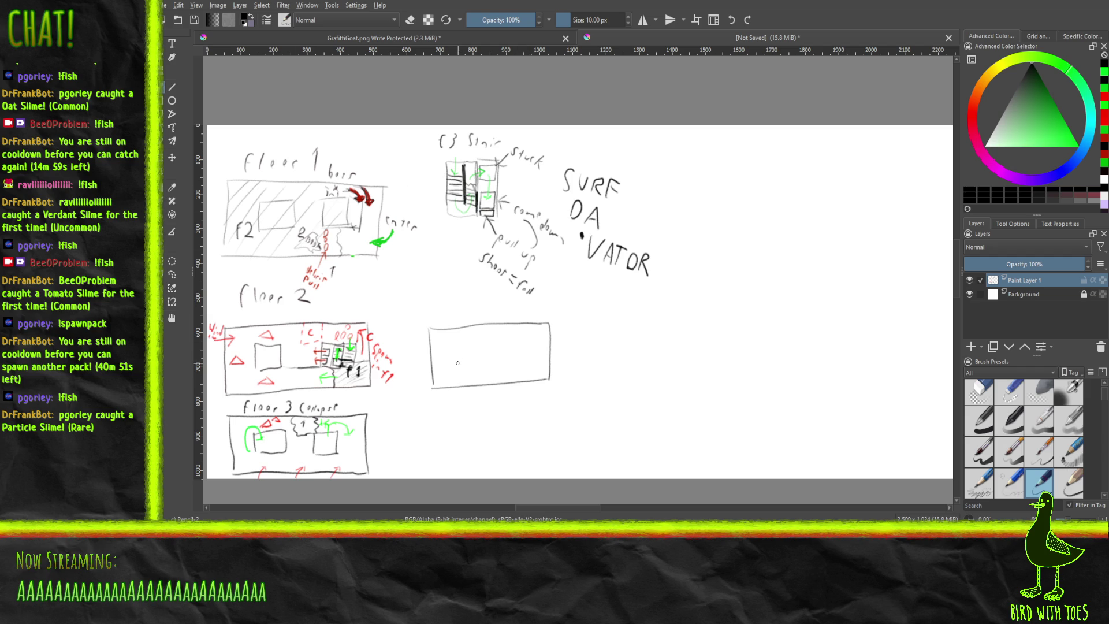
{"action": "mouse_move", "coordinate": [460, 367]}
{"action": "left_mouse_down"}
{"action": "mouse_move", "coordinate": [475, 363]}
{"action": "mouse_move", "coordinate": [454, 349]}
{"action": "left_mouse_up"}
Add window and tower lines to the building outline and write its lobby label beside it.
{"action": "mouse_move", "coordinate": [506, 361]}
{"action": "left_mouse_down"}
{"action": "mouse_move", "coordinate": [523, 360]}
{"action": "mouse_move", "coordinate": [526, 340]}
{"action": "mouse_move", "coordinate": [506, 338]}
{"action": "mouse_move", "coordinate": [505, 358]}
{"action": "left_mouse_up"}
{"action": "left_click_drag", "start_coordinate": [507, 340], "coordinate": [528, 341]}
{"action": "left_click_drag", "start_coordinate": [476, 306], "coordinate": [472, 271]}
{"action": "mouse_move", "coordinate": [430, 274]}
{"action": "left_mouse_down"}
{"action": "mouse_move", "coordinate": [466, 273]}
{"action": "mouse_move", "coordinate": [431, 329]}
{"action": "left_mouse_up"}
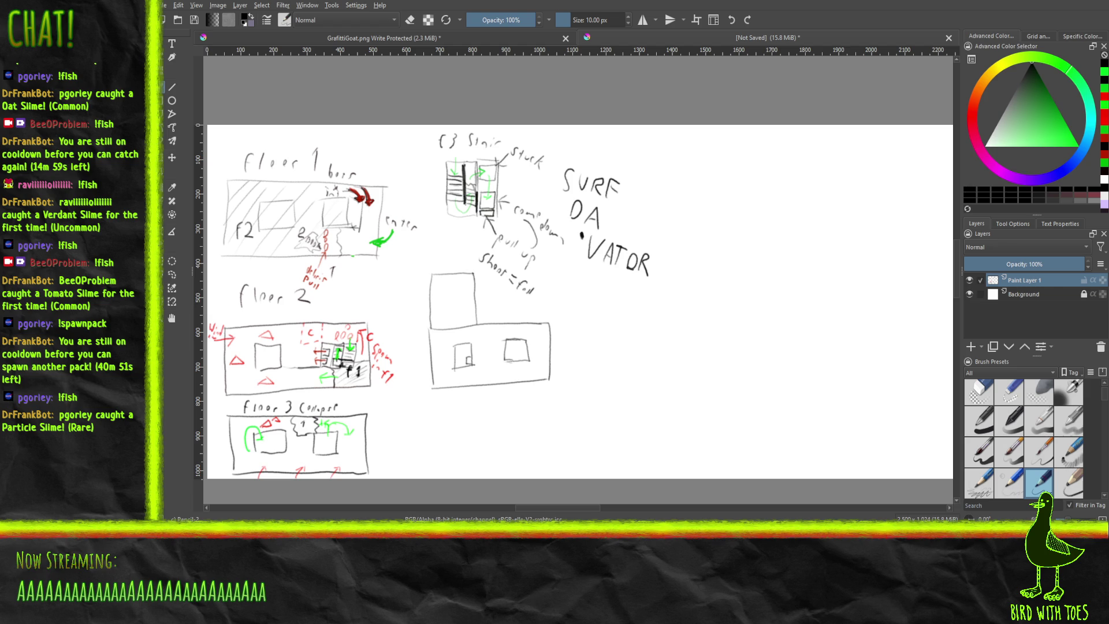
{"action": "left_click_drag", "start_coordinate": [556, 336], "coordinate": [602, 335]}
{"action": "left_click_drag", "start_coordinate": [598, 326], "coordinate": [598, 342]}
Draw a lower building outline and label it Lob+3.
{"action": "mouse_move", "coordinate": [430, 476]}
{"action": "left_mouse_down"}
{"action": "mouse_move", "coordinate": [439, 408]}
{"action": "mouse_move", "coordinate": [476, 405]}
{"action": "mouse_move", "coordinate": [478, 444]}
{"action": "mouse_move", "coordinate": [542, 430]}
{"action": "mouse_move", "coordinate": [541, 475]}
{"action": "mouse_move", "coordinate": [433, 472]}
{"action": "left_mouse_up"}
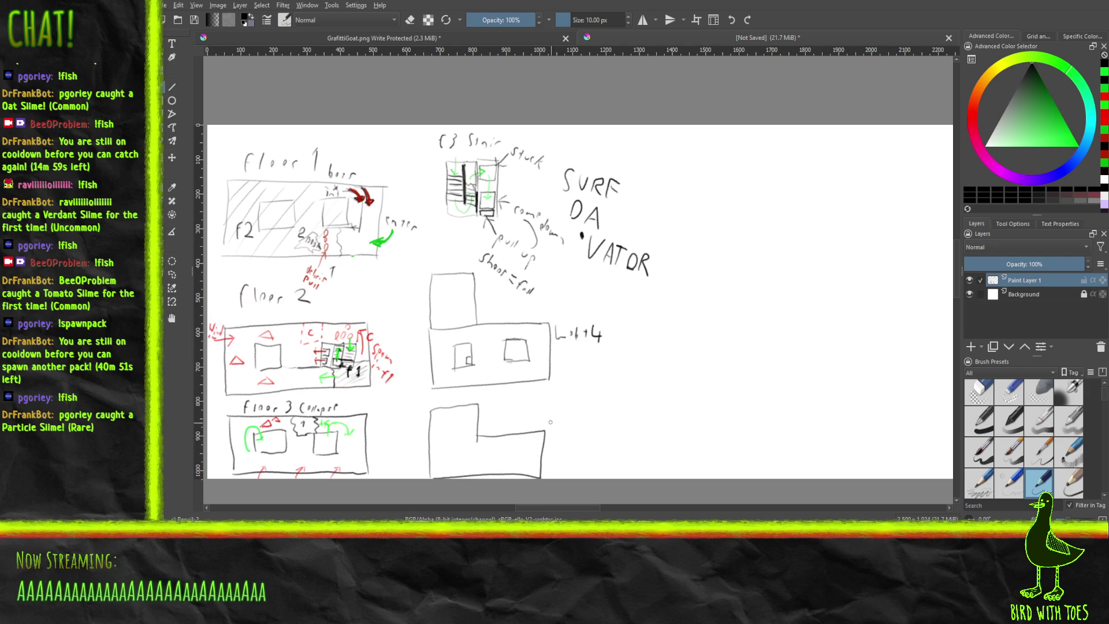
{"action": "left_click_drag", "start_coordinate": [549, 407], "coordinate": [559, 423]}
{"action": "left_click_drag", "start_coordinate": [564, 417], "coordinate": [576, 424]}
{"action": "left_click_drag", "start_coordinate": [573, 421], "coordinate": [587, 425]}
Add a green arrow at the lower box's bottom edge, then begin a black roof note.
{"action": "left_click_drag", "start_coordinate": [1058, 105], "coordinate": [1075, 139]}
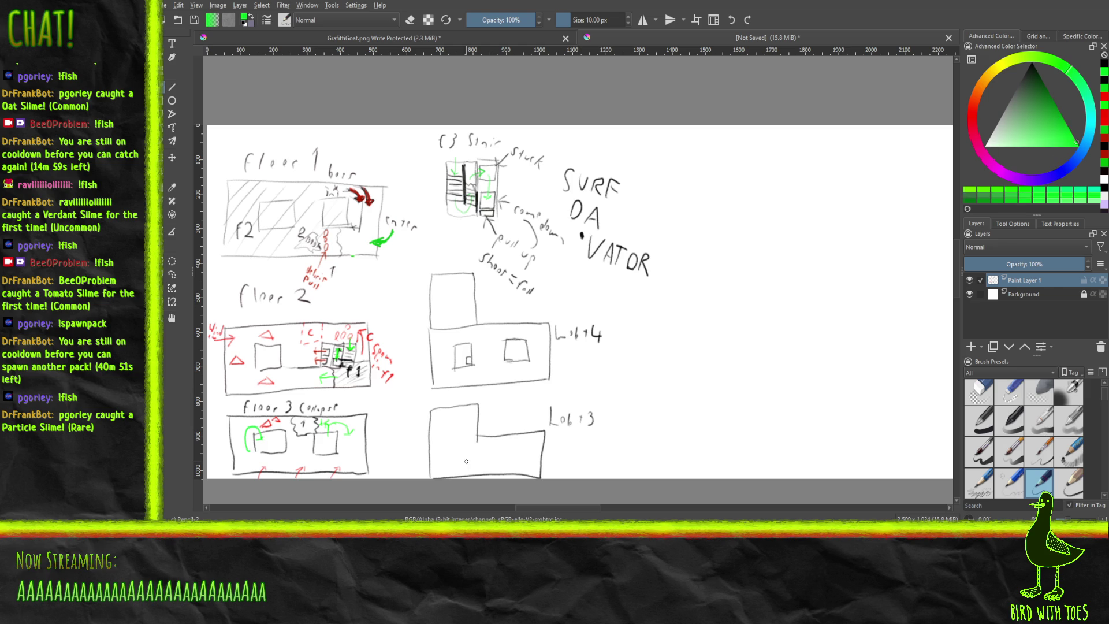
{"action": "left_click_drag", "start_coordinate": [514, 473], "coordinate": [507, 478]}
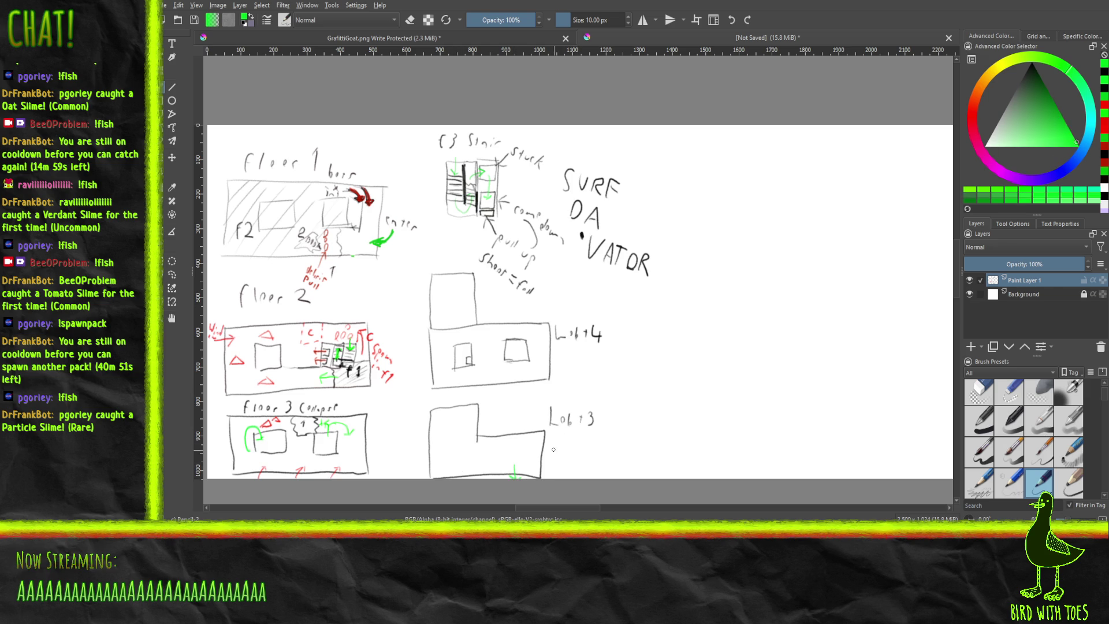
{"action": "left_click", "coordinate": [1032, 62]}
{"action": "mouse_move", "coordinate": [557, 453]}
{"action": "left_mouse_down"}
{"action": "mouse_move", "coordinate": [554, 443]}
{"action": "mouse_move", "coordinate": [622, 445]}
{"action": "mouse_move", "coordinate": [574, 462]}
{"action": "mouse_move", "coordinate": [593, 465]}
{"action": "left_mouse_up"}
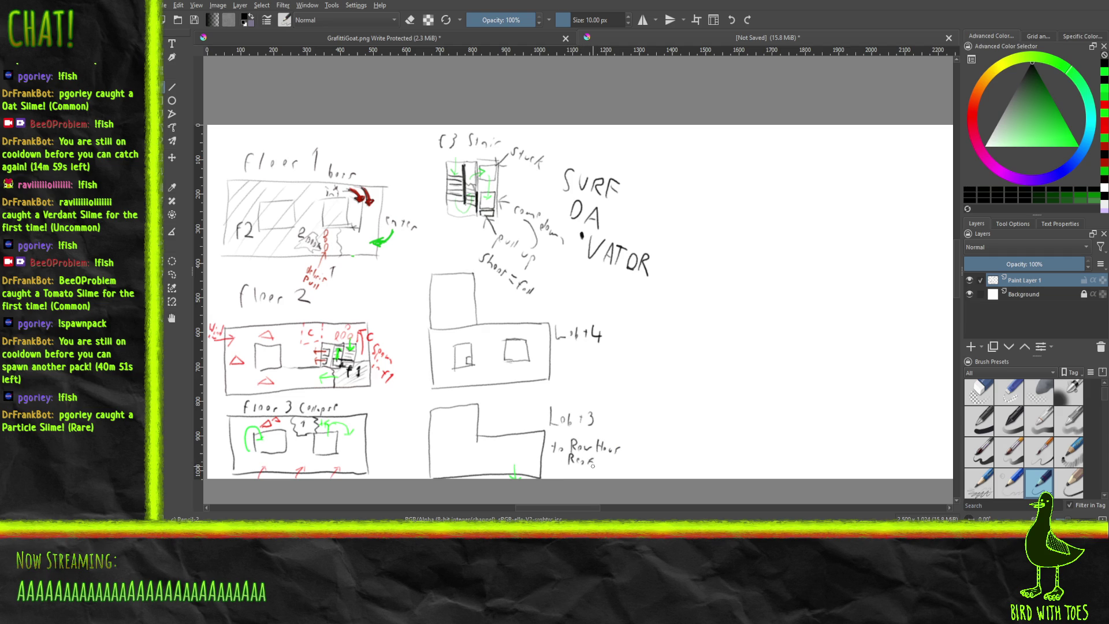
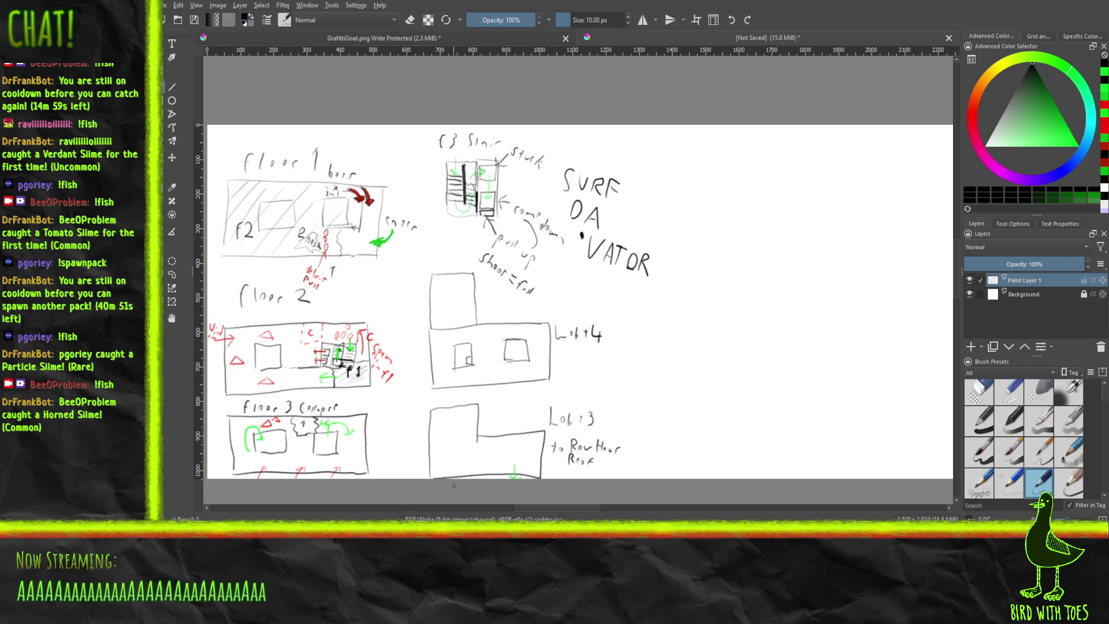
Draw a small square inside the Lot 4 box, redoing a misdrawn first stroke.
{"action": "mouse_move", "coordinate": [459, 470]}
{"action": "left_mouse_down"}
{"action": "mouse_move", "coordinate": [468, 449]}
{"action": "mouse_move", "coordinate": [479, 458]}
{"action": "mouse_move", "coordinate": [460, 467]}
{"action": "left_mouse_up"}
{"action": "key", "text": "ctrl+z"}
{"action": "mouse_move", "coordinate": [458, 453]}
{"action": "left_mouse_down"}
{"action": "mouse_move", "coordinate": [473, 449]}
{"action": "mouse_move", "coordinate": [464, 467]}
{"action": "mouse_move", "coordinate": [520, 462]}
{"action": "mouse_move", "coordinate": [520, 451]}
{"action": "mouse_move", "coordinate": [506, 463]}
{"action": "left_mouse_up"}
Switch to green and sketch short route curves beside the square, undoing the last loop.
{"action": "left_click_drag", "start_coordinate": [1045, 125], "coordinate": [1062, 122]}
{"action": "left_click_drag", "start_coordinate": [470, 362], "coordinate": [478, 363]}
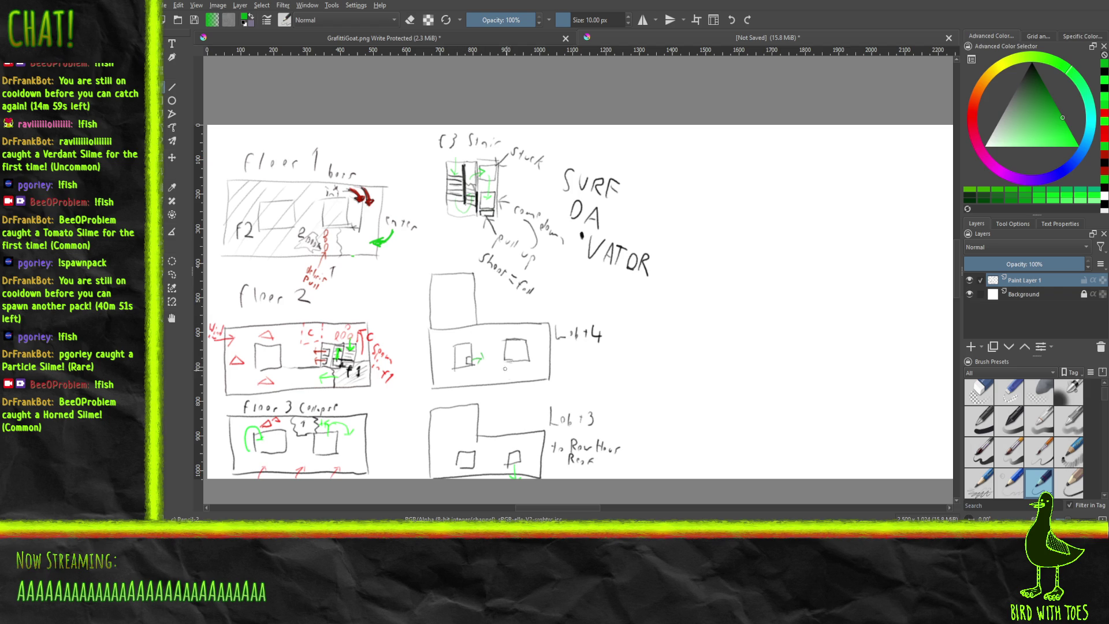
{"action": "mouse_move", "coordinate": [491, 362]}
{"action": "left_mouse_down"}
{"action": "mouse_move", "coordinate": [512, 378]}
{"action": "mouse_move", "coordinate": [537, 368]}
{"action": "mouse_move", "coordinate": [541, 343]}
{"action": "mouse_move", "coordinate": [514, 327]}
{"action": "mouse_move", "coordinate": [466, 329]}
{"action": "mouse_move", "coordinate": [488, 340]}
{"action": "left_mouse_up"}
{"action": "left_click", "coordinate": [523, 359], "text": "ctrl"}
{"action": "key", "text": "ctrl+z"}
Draw green curved arrows up, toward the right square, and along the Lot 4 box's bottom.
{"action": "left_click_drag", "start_coordinate": [491, 355], "coordinate": [476, 334]}
{"action": "mouse_move", "coordinate": [491, 362]}
{"action": "left_mouse_down"}
{"action": "mouse_move", "coordinate": [518, 373]}
{"action": "mouse_move", "coordinate": [538, 352]}
{"action": "left_mouse_up"}
{"action": "left_click_drag", "start_coordinate": [478, 369], "coordinate": [443, 370]}
Handwrite 'Fight no gimik' in black beside the Lot 4 box, then switch to Godot's city scene.
{"action": "left_click", "coordinate": [1031, 62]}
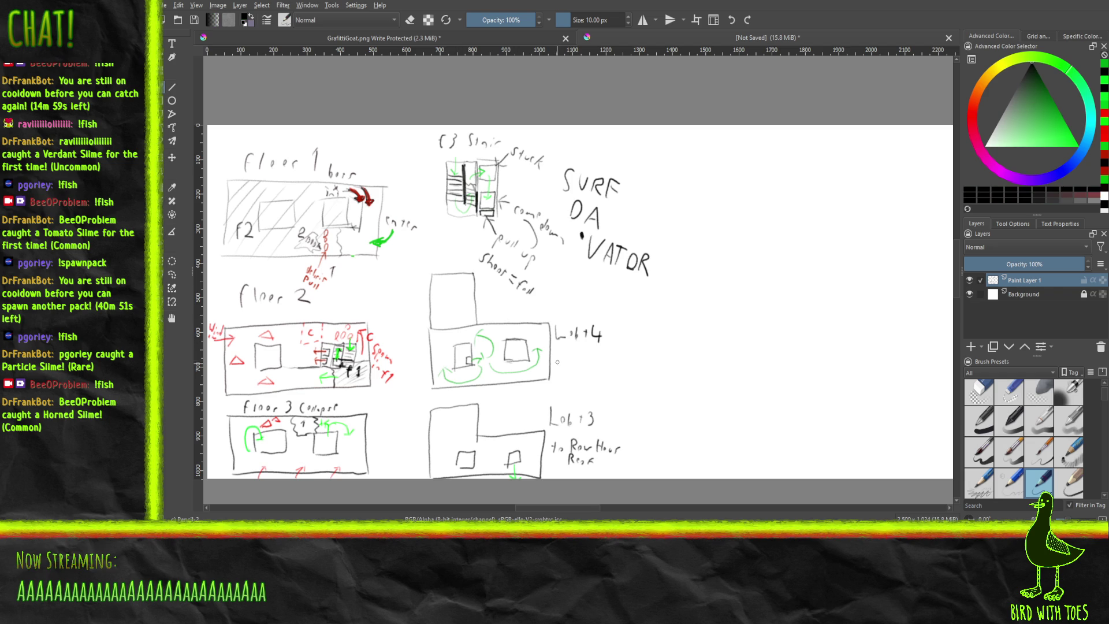
{"action": "mouse_move", "coordinate": [565, 346]}
{"action": "left_mouse_down"}
{"action": "mouse_move", "coordinate": [559, 361]}
{"action": "mouse_move", "coordinate": [595, 365]}
{"action": "left_mouse_up"}
{"action": "mouse_move", "coordinate": [558, 370]}
{"action": "left_mouse_down"}
{"action": "mouse_move", "coordinate": [581, 383]}
{"action": "mouse_move", "coordinate": [608, 379]}
{"action": "left_mouse_up"}
{"action": "left_click", "coordinate": [592, 371]}
{"action": "left_click_drag", "start_coordinate": [611, 370], "coordinate": [619, 382]}
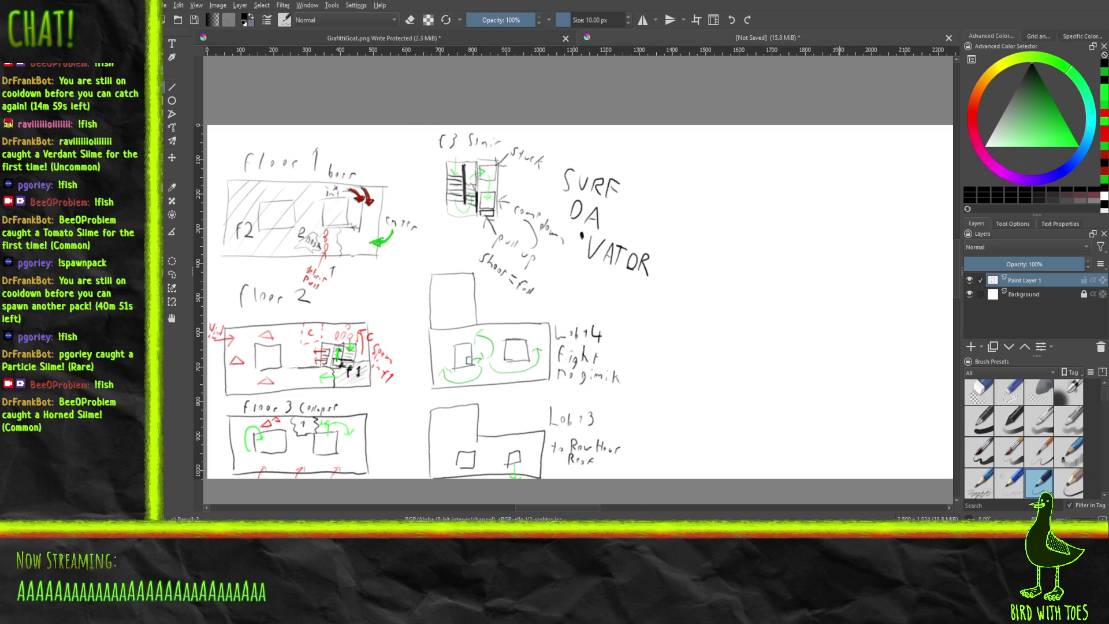
{"action": "key", "text": "alt+Tab"}
{"action": "mouse_move", "coordinate": [559, 171]}
{"action": "left_mouse_down"}
{"action": "mouse_move", "coordinate": [578, 206]}
{"action": "mouse_move", "coordinate": [673, 256]}
{"action": "mouse_move", "coordinate": [561, 237]}
{"action": "mouse_move", "coordinate": [541, 245]}
{"action": "mouse_move", "coordinate": [595, 209]}
{"action": "mouse_move", "coordinate": [678, 196]}
{"action": "left_mouse_up"}
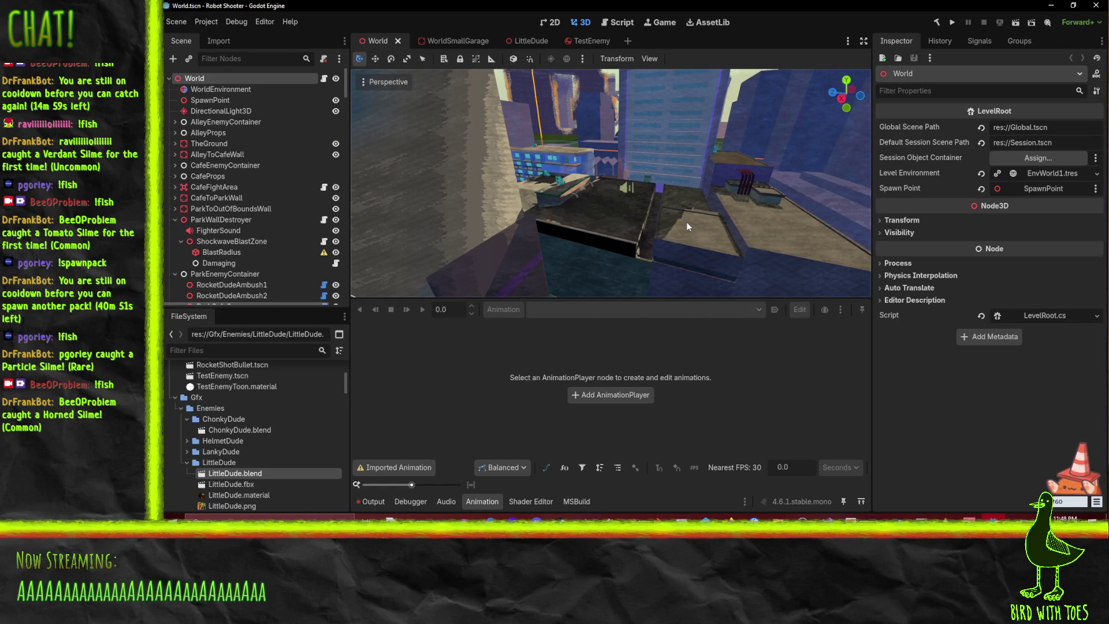
Fly the 3D view from the rooftops down to the purple building walls near the origin.
{"action": "mouse_move", "coordinate": [683, 269]}
{"action": "left_mouse_down"}
{"action": "mouse_move", "coordinate": [588, 248]}
{"action": "mouse_move", "coordinate": [481, 239]}
{"action": "mouse_move", "coordinate": [477, 250]}
{"action": "left_mouse_up"}
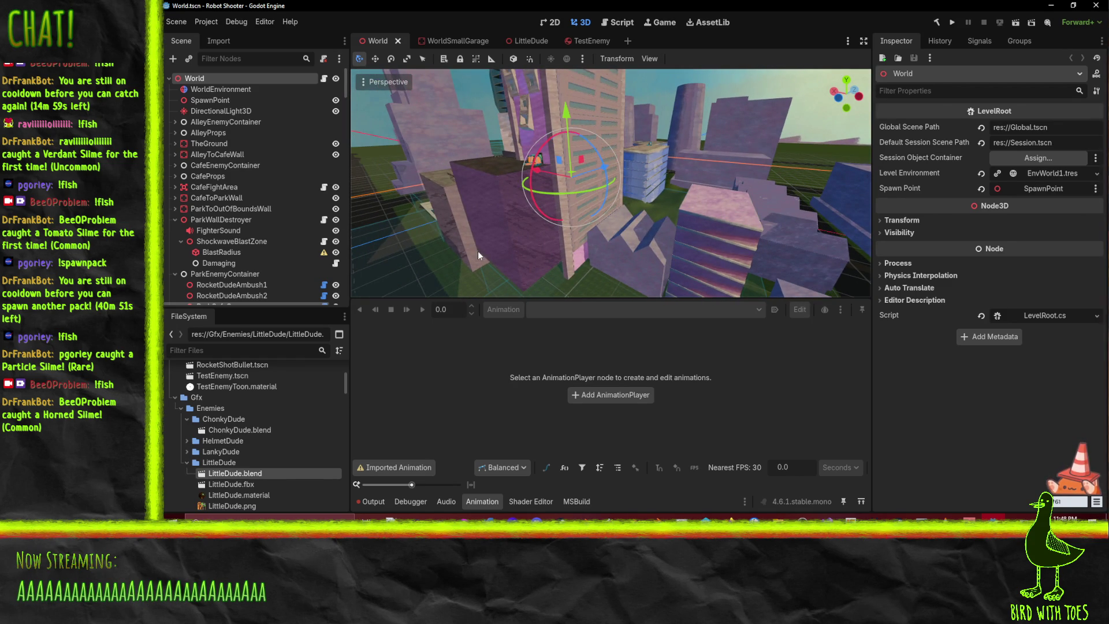
{"action": "left_click_drag", "start_coordinate": [500, 225], "coordinate": [569, 196]}
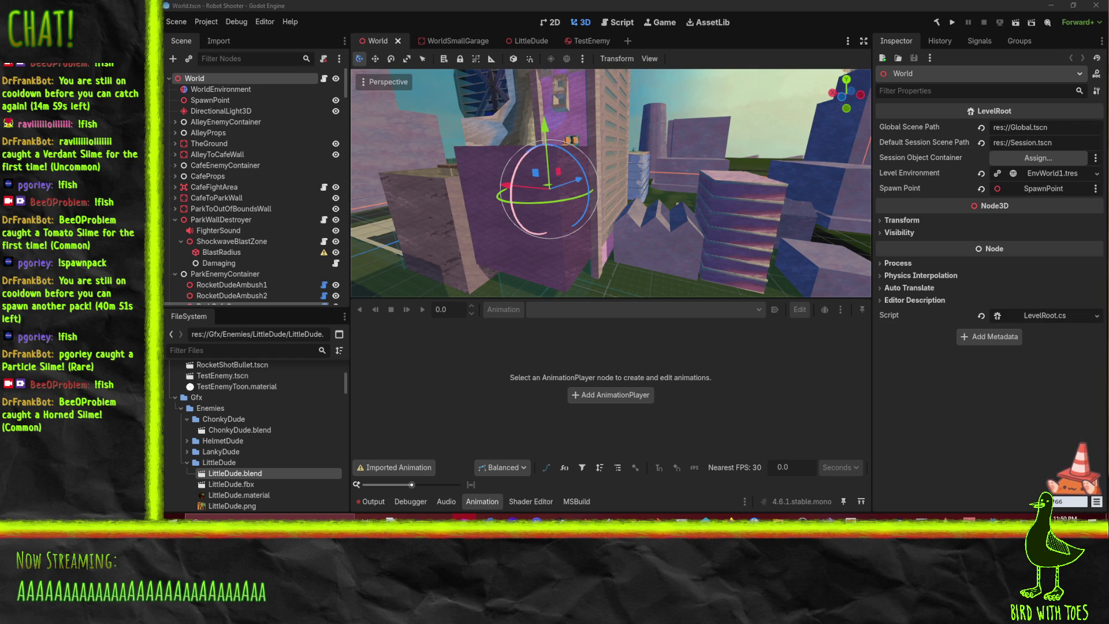
Orbit around the stepped purple buildings to see both sides, then return to the Krita sketch.
{"action": "mouse_move", "coordinate": [439, 139]}
{"action": "left_mouse_down"}
{"action": "mouse_move", "coordinate": [528, 167]}
{"action": "mouse_move", "coordinate": [426, 136]}
{"action": "mouse_move", "coordinate": [449, 158]}
{"action": "left_mouse_up"}
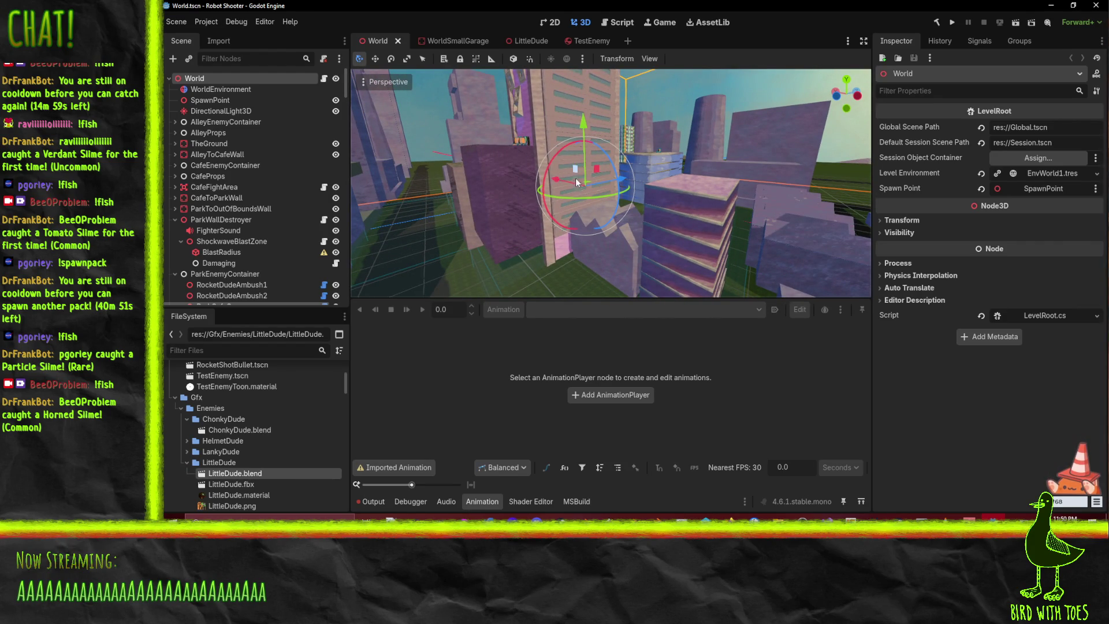
{"action": "mouse_move", "coordinate": [566, 182]}
{"action": "left_mouse_down"}
{"action": "mouse_move", "coordinate": [583, 181]}
{"action": "mouse_move", "coordinate": [535, 198]}
{"action": "mouse_move", "coordinate": [623, 203]}
{"action": "mouse_move", "coordinate": [683, 223]}
{"action": "mouse_move", "coordinate": [563, 179]}
{"action": "mouse_move", "coordinate": [633, 165]}
{"action": "mouse_move", "coordinate": [726, 187]}
{"action": "mouse_move", "coordinate": [742, 209]}
{"action": "mouse_move", "coordinate": [630, 182]}
{"action": "mouse_move", "coordinate": [505, 175]}
{"action": "left_mouse_up"}
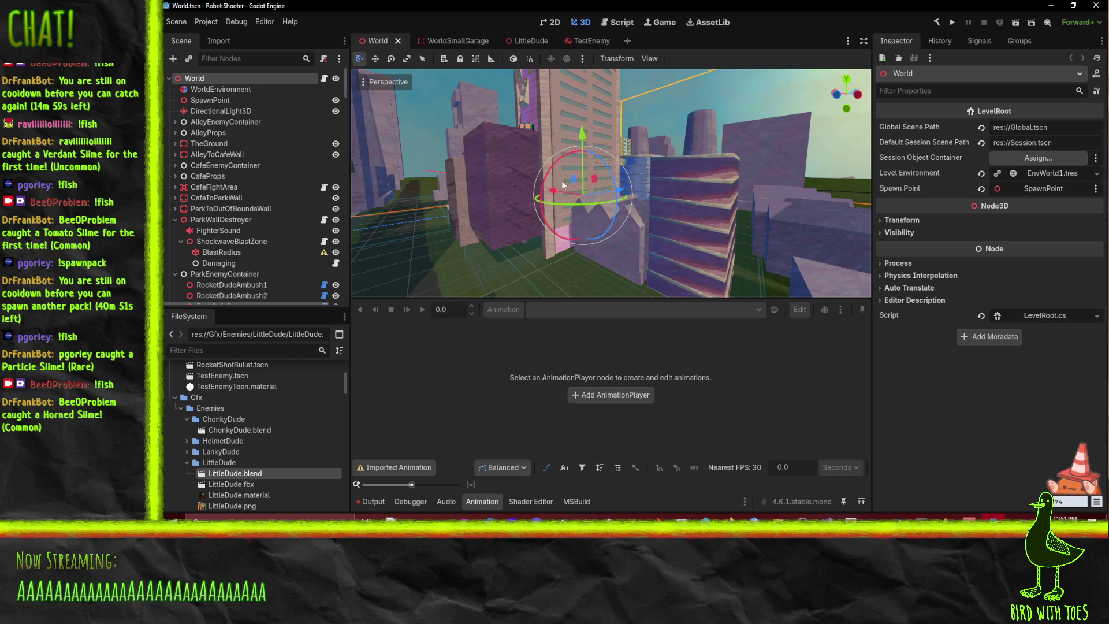
{"action": "mouse_move", "coordinate": [515, 185]}
{"action": "left_mouse_down"}
{"action": "mouse_move", "coordinate": [774, 203]}
{"action": "mouse_move", "coordinate": [489, 191]}
{"action": "left_mouse_up"}
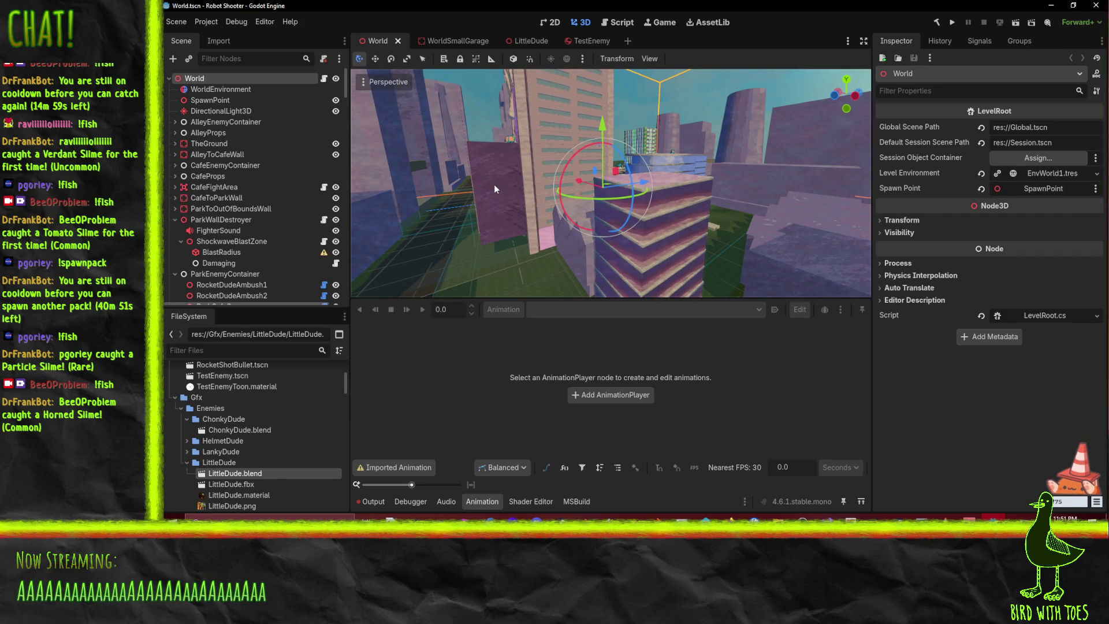
{"action": "mouse_move", "coordinate": [494, 184]}
{"action": "left_mouse_down"}
{"action": "mouse_move", "coordinate": [559, 182]}
{"action": "mouse_move", "coordinate": [545, 187]}
{"action": "left_mouse_up"}
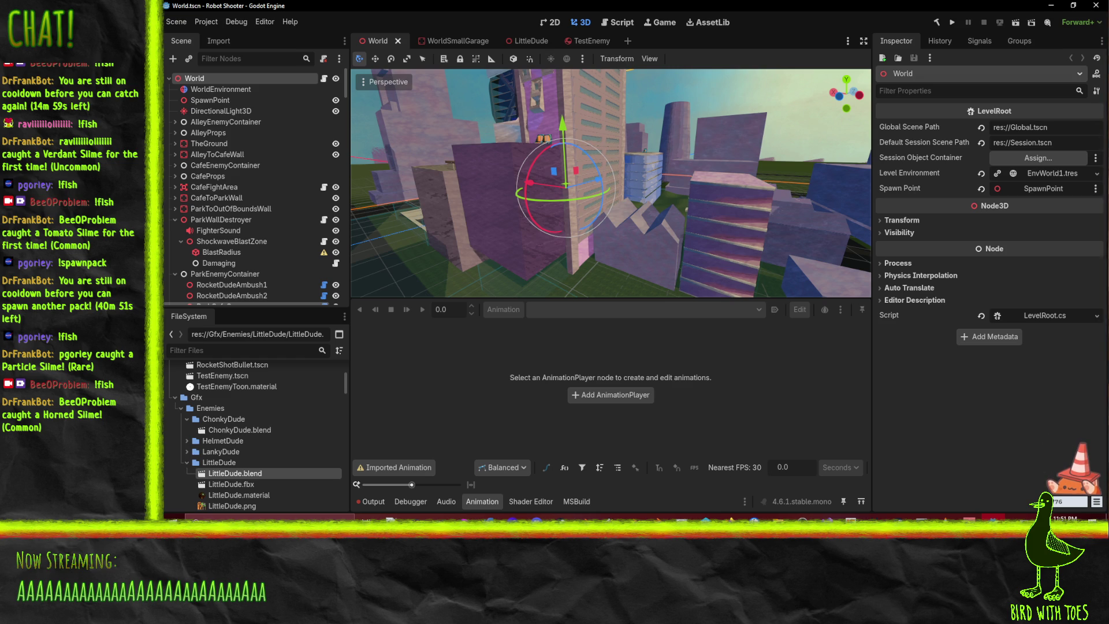
{"action": "key", "text": "alt+Tab"}
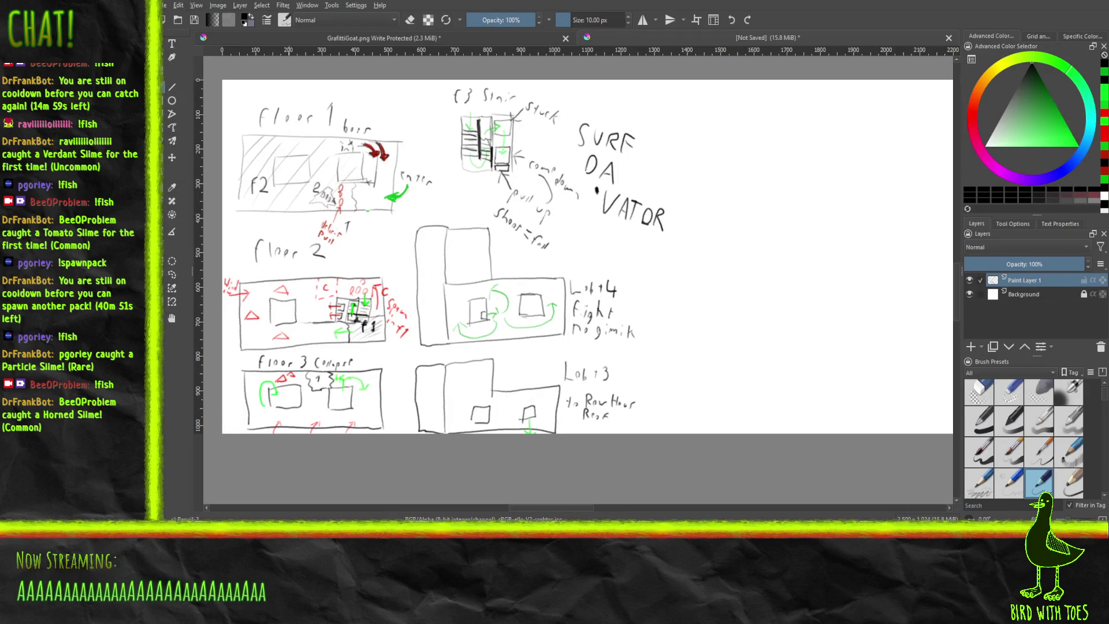
Erase the stray vertical line through the upper and lower buildings with the eraser brush.
{"action": "right_click", "coordinate": [734, 301]}
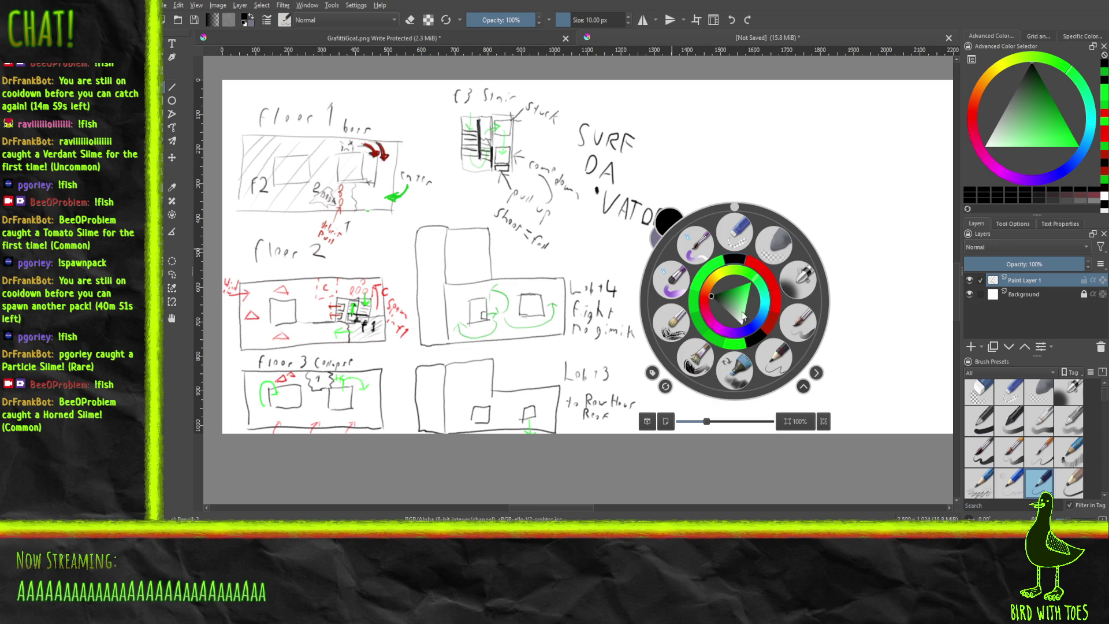
{"action": "left_click", "coordinate": [728, 230]}
{"action": "left_click_drag", "start_coordinate": [444, 332], "coordinate": [445, 234]}
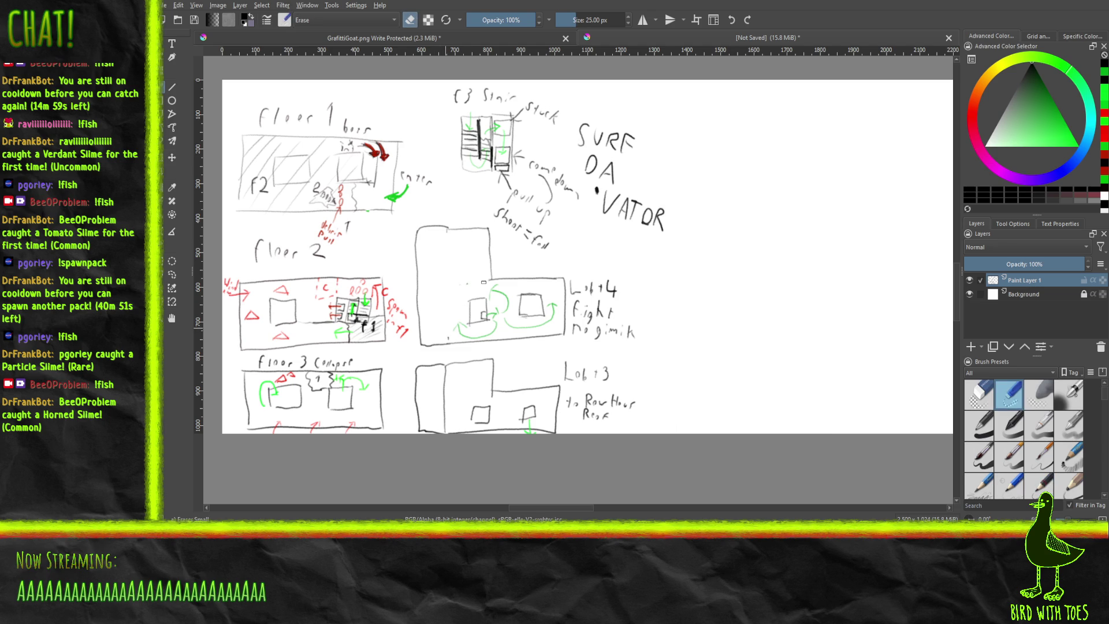
{"action": "left_click_drag", "start_coordinate": [445, 432], "coordinate": [444, 370]}
Back on the pencil, draw a small square window and new outline lines on both buildings.
{"action": "right_click", "coordinate": [688, 325]}
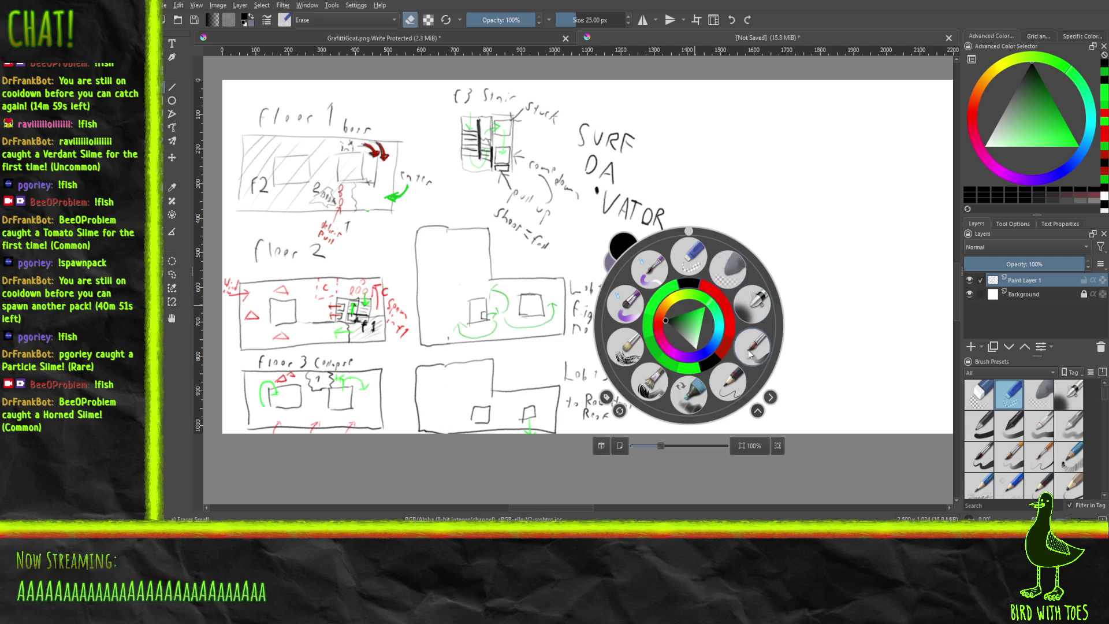
{"action": "left_click", "coordinate": [730, 383]}
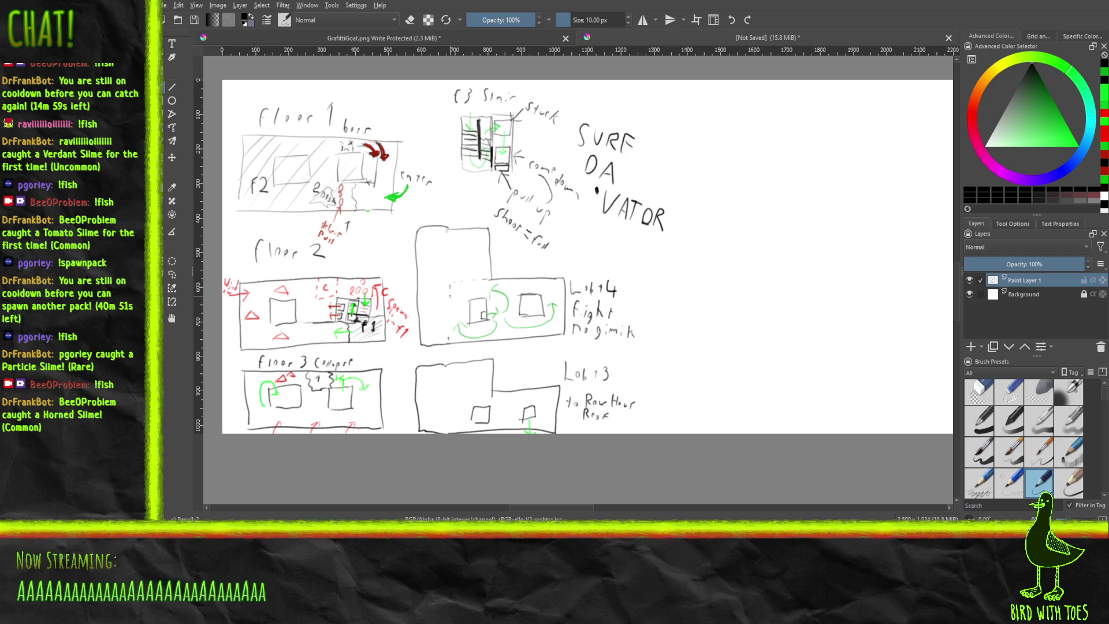
{"action": "left_click_drag", "start_coordinate": [486, 393], "coordinate": [481, 391]}
{"action": "left_click_drag", "start_coordinate": [451, 296], "coordinate": [452, 290]}
{"action": "left_click_drag", "start_coordinate": [455, 392], "coordinate": [449, 403]}
{"action": "mouse_move", "coordinate": [431, 228]}
{"action": "left_mouse_down"}
{"action": "mouse_move", "coordinate": [430, 215]}
{"action": "mouse_move", "coordinate": [472, 215]}
{"action": "mouse_move", "coordinate": [475, 229]}
{"action": "mouse_move", "coordinate": [440, 220]}
{"action": "mouse_move", "coordinate": [474, 217]}
{"action": "left_mouse_up"}
{"action": "mouse_move", "coordinate": [430, 353]}
{"action": "left_mouse_down"}
{"action": "mouse_move", "coordinate": [476, 349]}
{"action": "mouse_move", "coordinate": [437, 363]}
{"action": "mouse_move", "coordinate": [469, 353]}
{"action": "left_mouse_up"}
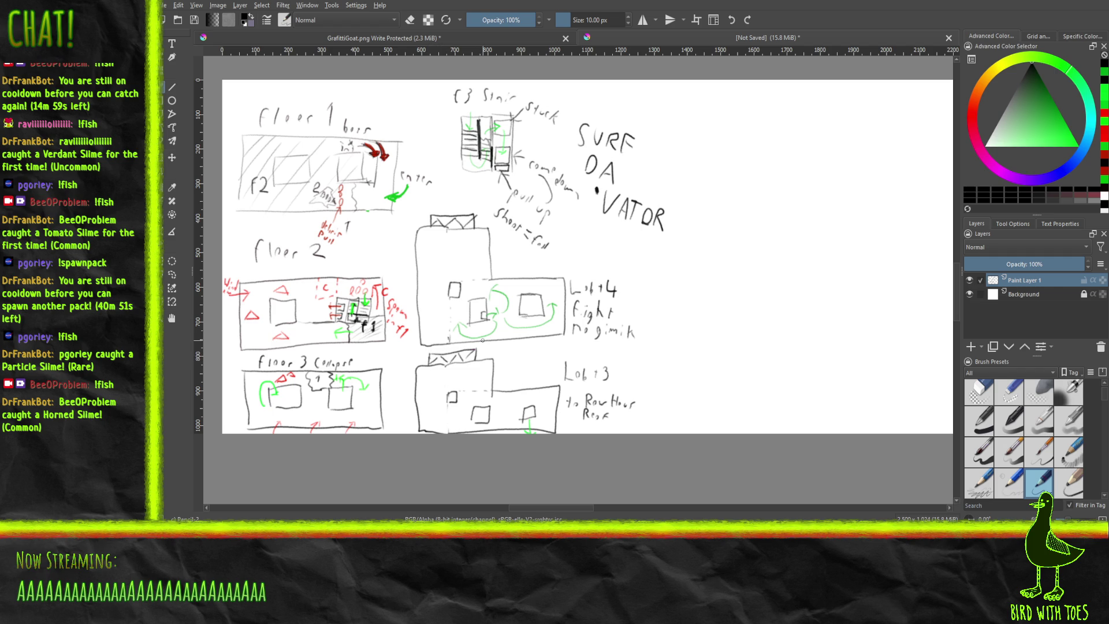
{"action": "left_click_drag", "start_coordinate": [431, 208], "coordinate": [457, 208]}
Draw bright green jump arrows over the lower and upper crane blocks.
{"action": "left_click", "coordinate": [1055, 103]}
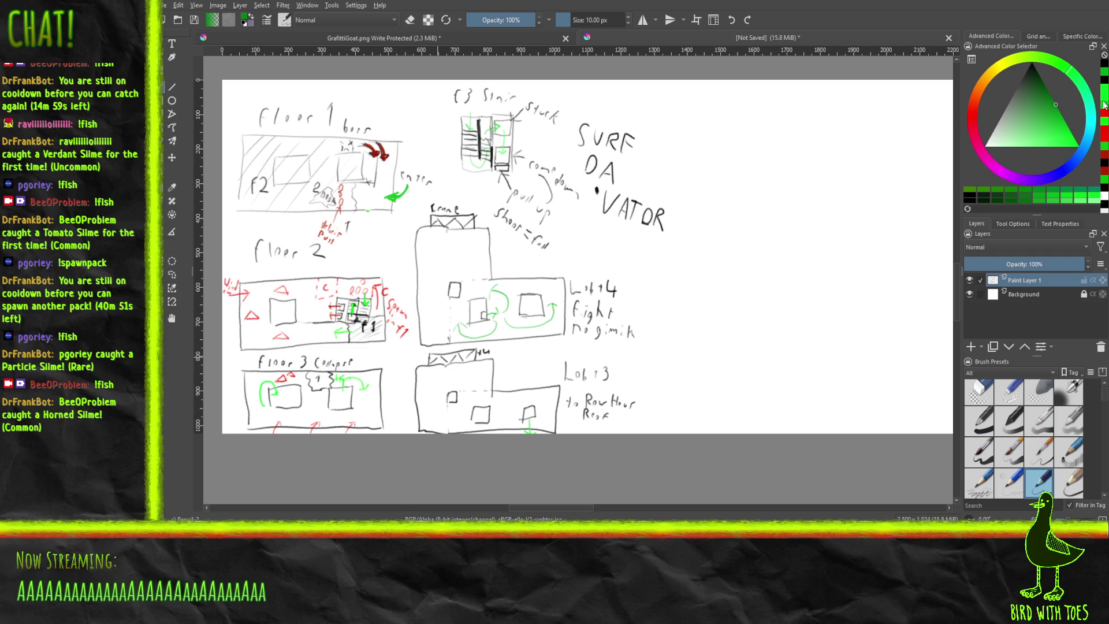
{"action": "left_click", "coordinate": [1068, 127]}
{"action": "mouse_move", "coordinate": [469, 365]}
{"action": "left_mouse_down"}
{"action": "mouse_move", "coordinate": [459, 355]}
{"action": "mouse_move", "coordinate": [430, 375]}
{"action": "left_mouse_up"}
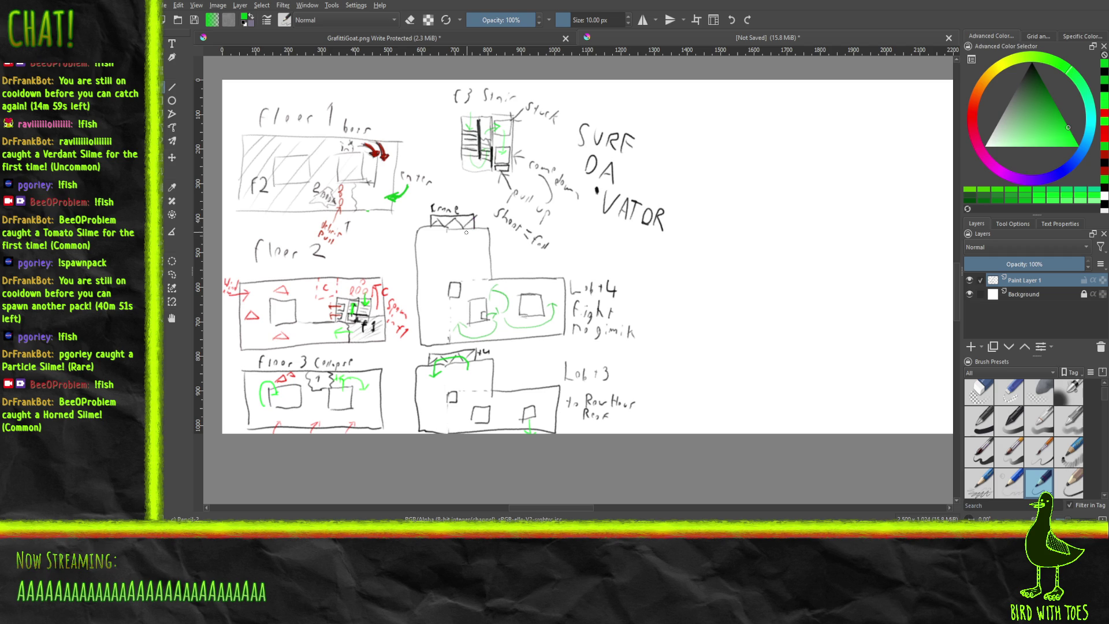
{"action": "left_click_drag", "start_coordinate": [466, 226], "coordinate": [464, 225]}
Reset to black and write a small +3 note beside the upper crane.
{"action": "key", "text": "d"}
{"action": "left_click", "coordinate": [413, 219]}
{"action": "left_click_drag", "start_coordinate": [411, 220], "coordinate": [416, 220]}
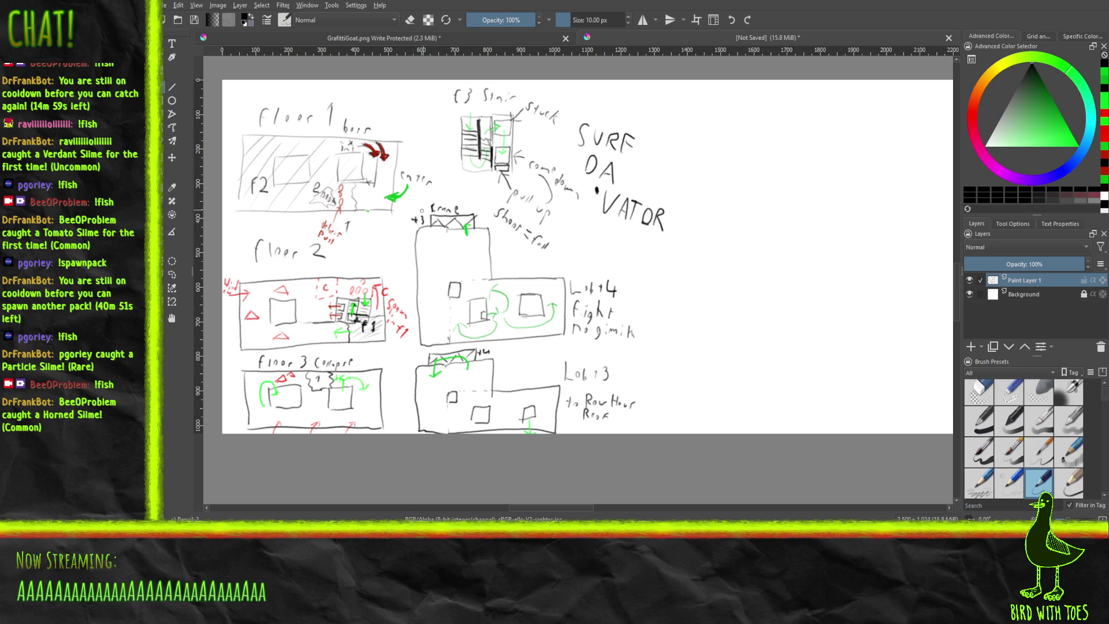
{"action": "left_click_drag", "start_coordinate": [409, 211], "coordinate": [416, 213]}
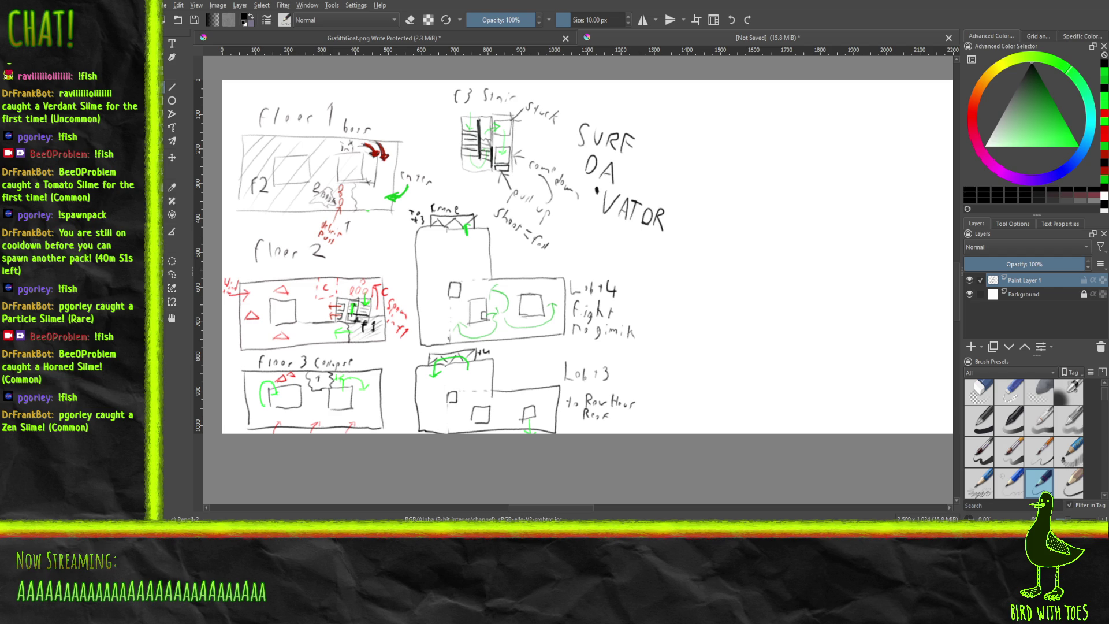
Switch from Krita to the Robot Shooter wiki todo board in Firefox.
{"action": "key", "text": "alt+Tab"}
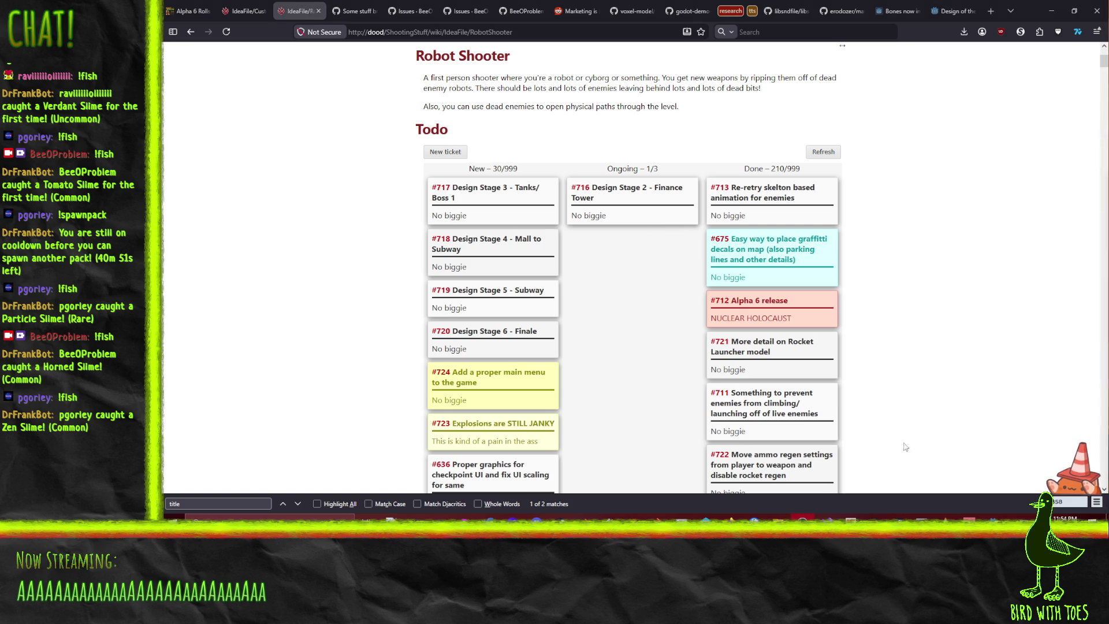
Bring the Godot World city scene forward and orbit and zoom across the city blocks.
{"action": "left_click", "coordinate": [988, 538]}
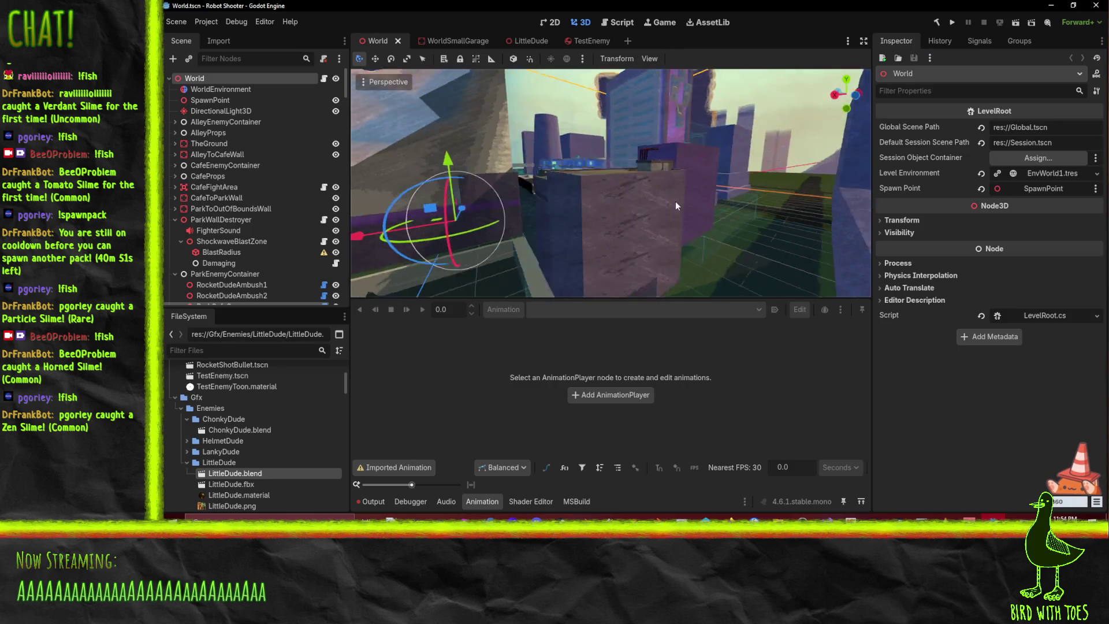
{"action": "mouse_move", "coordinate": [628, 218]}
{"action": "left_mouse_down"}
{"action": "mouse_move", "coordinate": [560, 189]}
{"action": "mouse_move", "coordinate": [523, 234]}
{"action": "mouse_move", "coordinate": [550, 245]}
{"action": "left_mouse_up"}
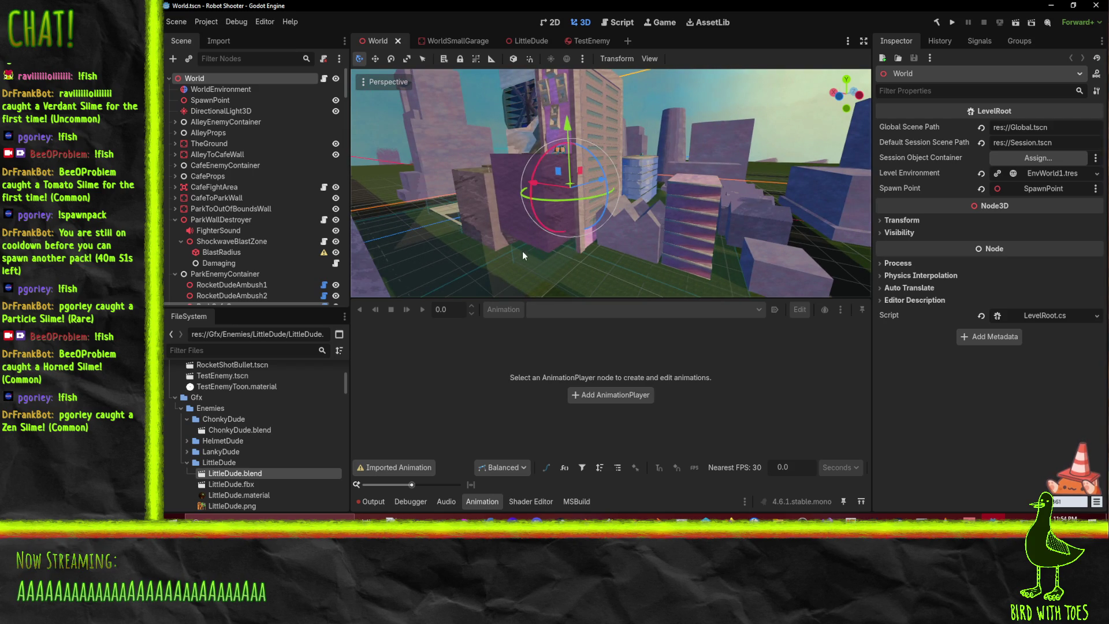
{"action": "scroll", "coordinate": [517, 261], "scroll_direction": "up", "scroll_amount": 4}
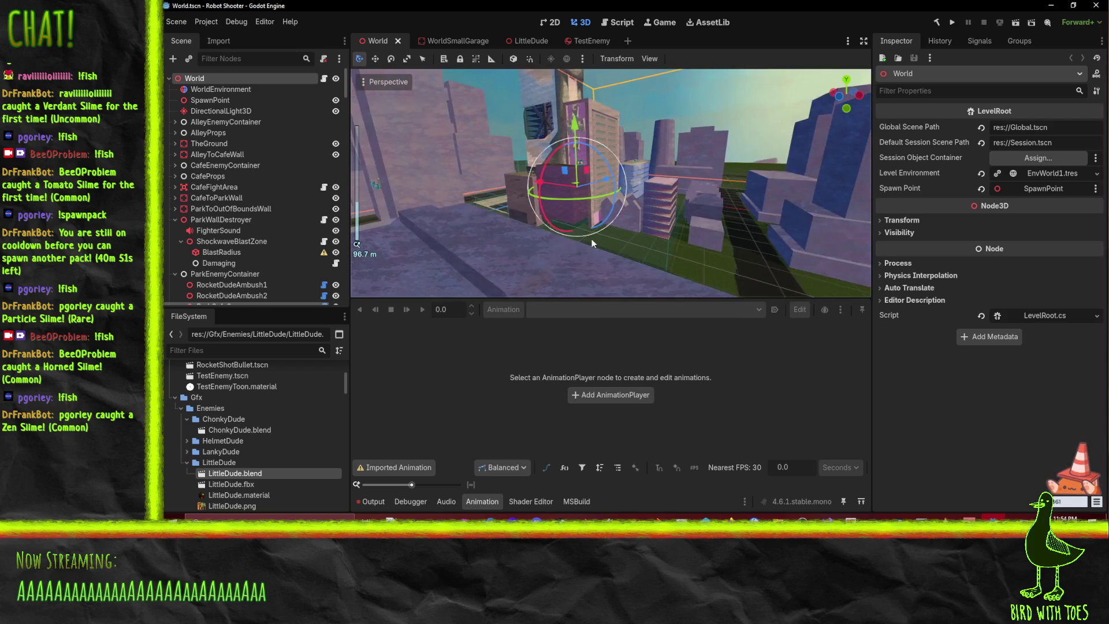
{"action": "mouse_move", "coordinate": [577, 248]}
{"action": "left_mouse_down"}
{"action": "mouse_move", "coordinate": [598, 265]}
{"action": "mouse_move", "coordinate": [657, 277]}
{"action": "mouse_move", "coordinate": [733, 266]}
{"action": "mouse_move", "coordinate": [746, 235]}
{"action": "mouse_move", "coordinate": [710, 235]}
{"action": "mouse_move", "coordinate": [737, 245]}
{"action": "mouse_move", "coordinate": [660, 259]}
{"action": "mouse_move", "coordinate": [687, 247]}
{"action": "mouse_move", "coordinate": [622, 285]}
{"action": "mouse_move", "coordinate": [672, 234]}
{"action": "mouse_move", "coordinate": [665, 242]}
{"action": "mouse_move", "coordinate": [696, 288]}
{"action": "left_mouse_up"}
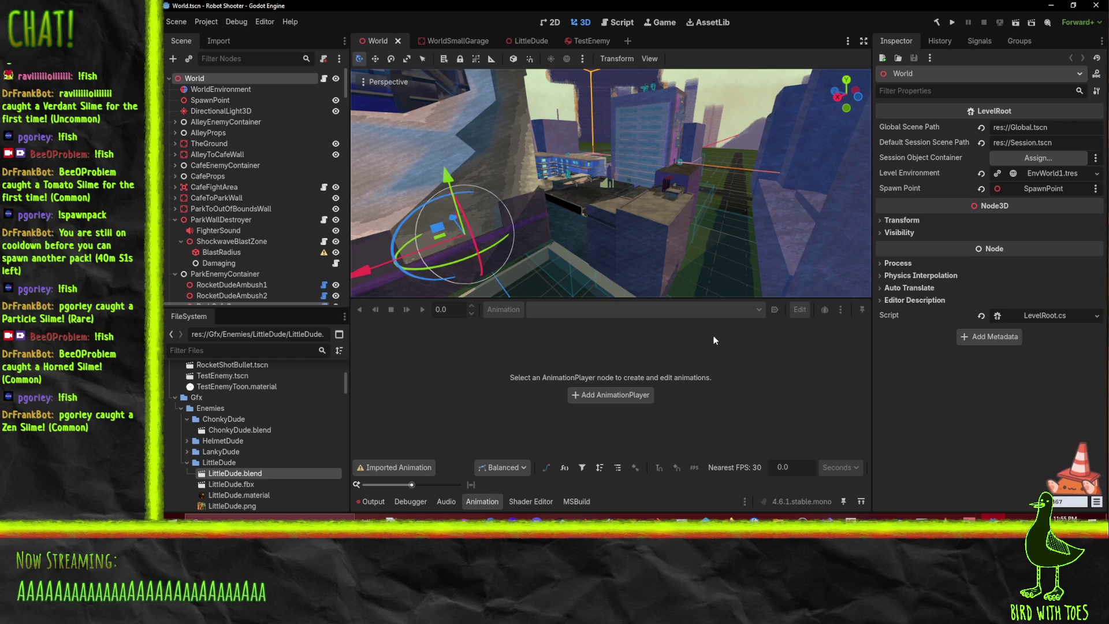
{"action": "mouse_move", "coordinate": [725, 220]}
{"action": "left_mouse_down"}
{"action": "mouse_move", "coordinate": [717, 265]}
{"action": "mouse_move", "coordinate": [577, 268]}
{"action": "mouse_move", "coordinate": [536, 250]}
{"action": "left_mouse_up"}
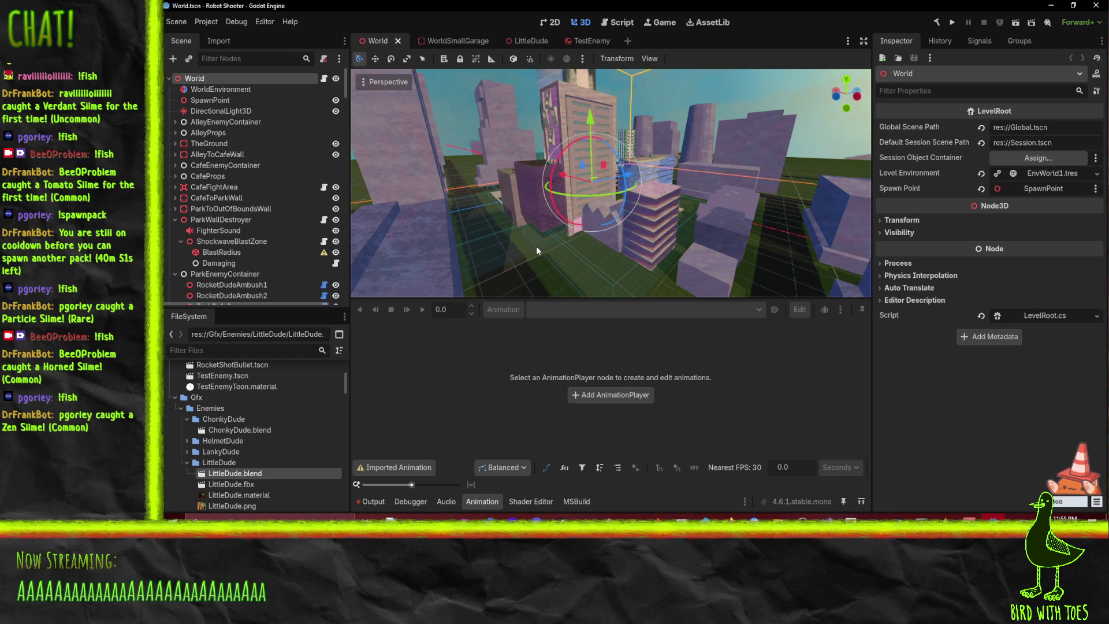
{"action": "scroll", "coordinate": [536, 246], "scroll_direction": "up", "scroll_amount": 5}
{"action": "left_click_drag", "start_coordinate": [508, 220], "coordinate": [509, 224]}
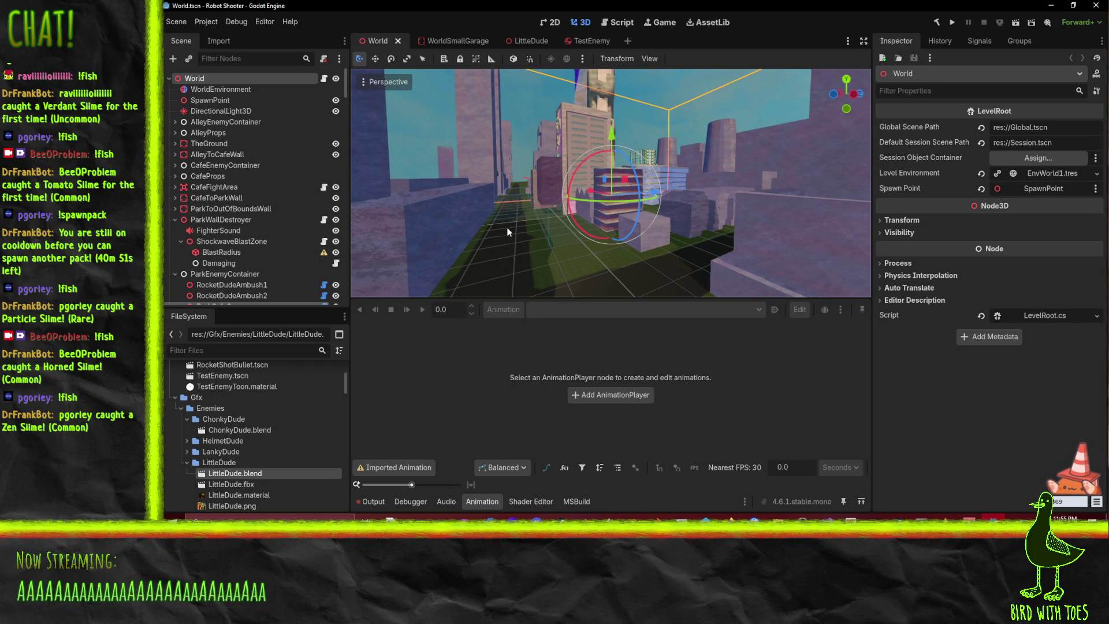
Keep orbiting and zooming until the view hangs steeply above the city rooftops.
{"action": "mouse_move", "coordinate": [506, 258]}
{"action": "left_mouse_down"}
{"action": "mouse_move", "coordinate": [520, 279]}
{"action": "mouse_move", "coordinate": [514, 269]}
{"action": "left_mouse_up"}
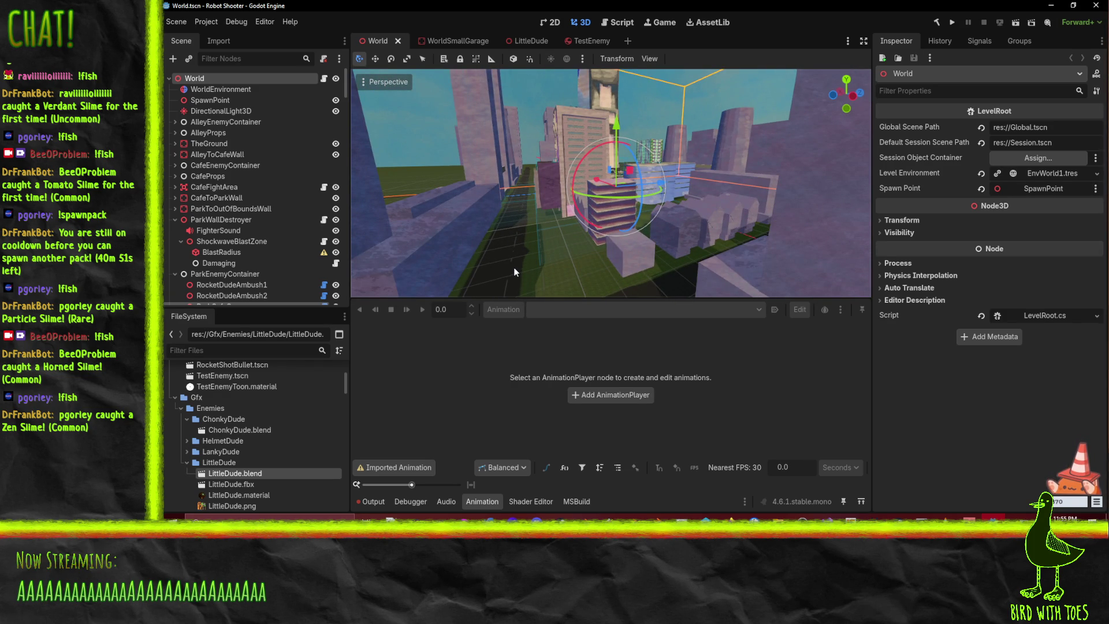
{"action": "left_click_drag", "start_coordinate": [565, 230], "coordinate": [582, 235]}
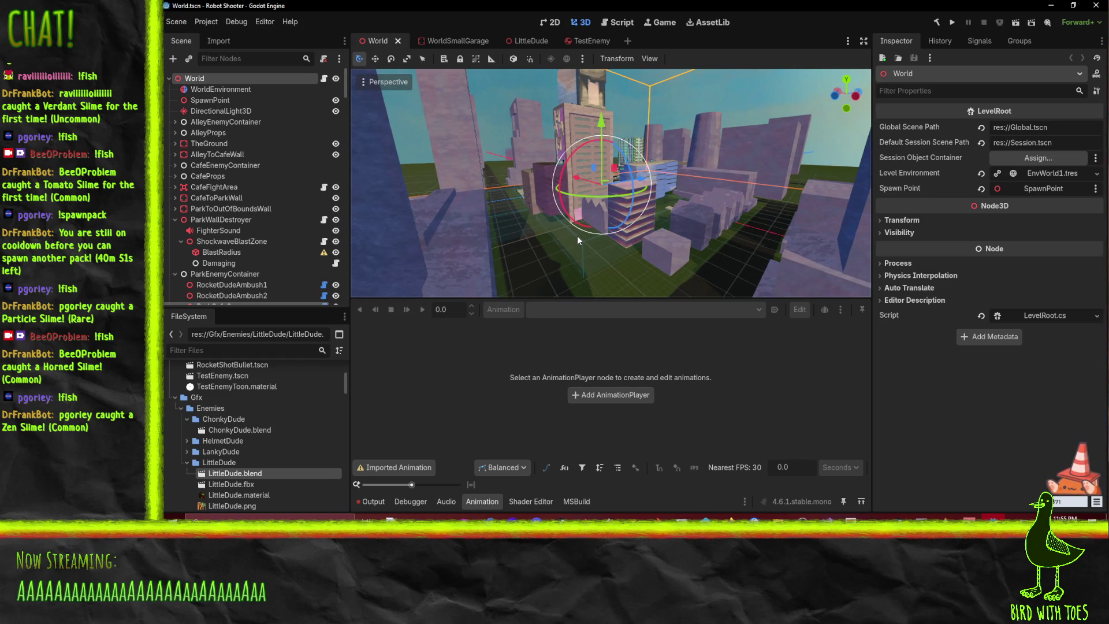
{"action": "mouse_move", "coordinate": [577, 236]}
{"action": "left_mouse_down"}
{"action": "mouse_move", "coordinate": [522, 237]}
{"action": "mouse_move", "coordinate": [544, 212]}
{"action": "mouse_move", "coordinate": [552, 227]}
{"action": "mouse_move", "coordinate": [510, 275]}
{"action": "mouse_move", "coordinate": [525, 282]}
{"action": "mouse_move", "coordinate": [491, 284]}
{"action": "mouse_move", "coordinate": [574, 75]}
{"action": "mouse_move", "coordinate": [664, 87]}
{"action": "mouse_move", "coordinate": [734, 161]}
{"action": "mouse_move", "coordinate": [744, 150]}
{"action": "mouse_move", "coordinate": [746, 206]}
{"action": "left_mouse_up"}
{"action": "scroll", "coordinate": [523, 280], "scroll_direction": "down", "scroll_amount": 3}
{"action": "scroll", "coordinate": [746, 206], "scroll_direction": "down", "scroll_amount": 2}
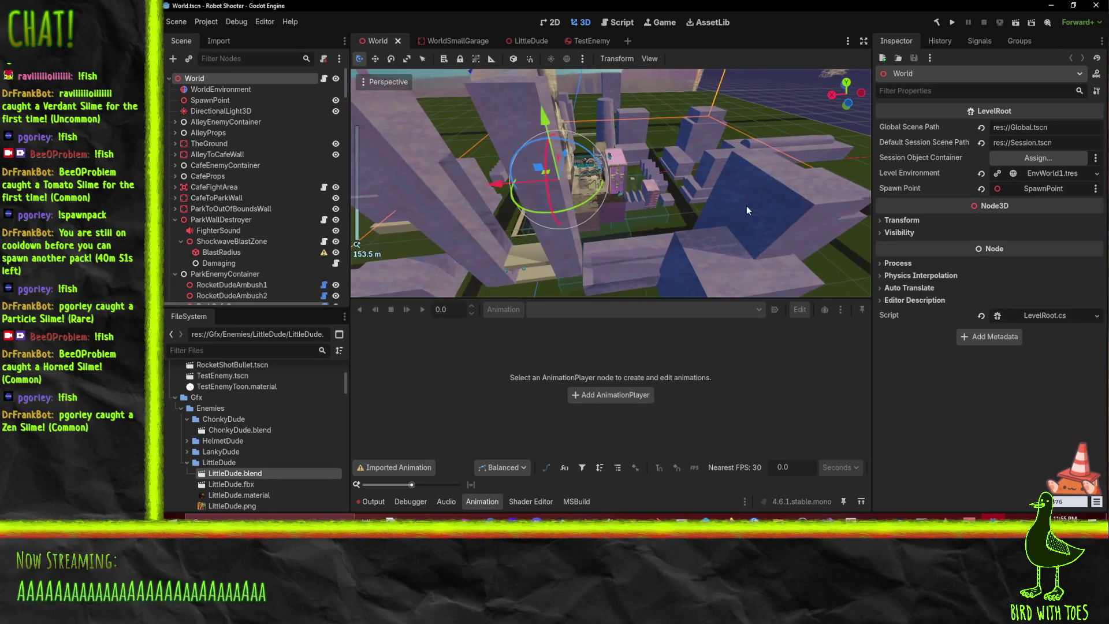
{"action": "mouse_move", "coordinate": [683, 250]}
{"action": "left_mouse_down"}
{"action": "mouse_move", "coordinate": [669, 280]}
{"action": "mouse_move", "coordinate": [647, 262]}
{"action": "mouse_move", "coordinate": [708, 251]}
{"action": "mouse_move", "coordinate": [629, 253]}
{"action": "mouse_move", "coordinate": [578, 162]}
{"action": "mouse_move", "coordinate": [606, 271]}
{"action": "mouse_move", "coordinate": [618, 223]}
{"action": "mouse_move", "coordinate": [643, 220]}
{"action": "left_mouse_up"}
{"action": "scroll", "coordinate": [643, 219], "scroll_direction": "up", "scroll_amount": 2}
{"action": "mouse_move", "coordinate": [708, 205]}
{"action": "left_mouse_down"}
{"action": "mouse_move", "coordinate": [732, 111]}
{"action": "mouse_move", "coordinate": [566, 99]}
{"action": "mouse_move", "coordinate": [486, 175]}
{"action": "mouse_move", "coordinate": [533, 169]}
{"action": "mouse_move", "coordinate": [500, 196]}
{"action": "mouse_move", "coordinate": [574, 181]}
{"action": "mouse_move", "coordinate": [504, 161]}
{"action": "mouse_move", "coordinate": [553, 230]}
{"action": "mouse_move", "coordinate": [633, 218]}
{"action": "mouse_move", "coordinate": [525, 215]}
{"action": "mouse_move", "coordinate": [543, 185]}
{"action": "mouse_move", "coordinate": [577, 201]}
{"action": "mouse_move", "coordinate": [601, 157]}
{"action": "mouse_move", "coordinate": [635, 150]}
{"action": "left_mouse_up"}
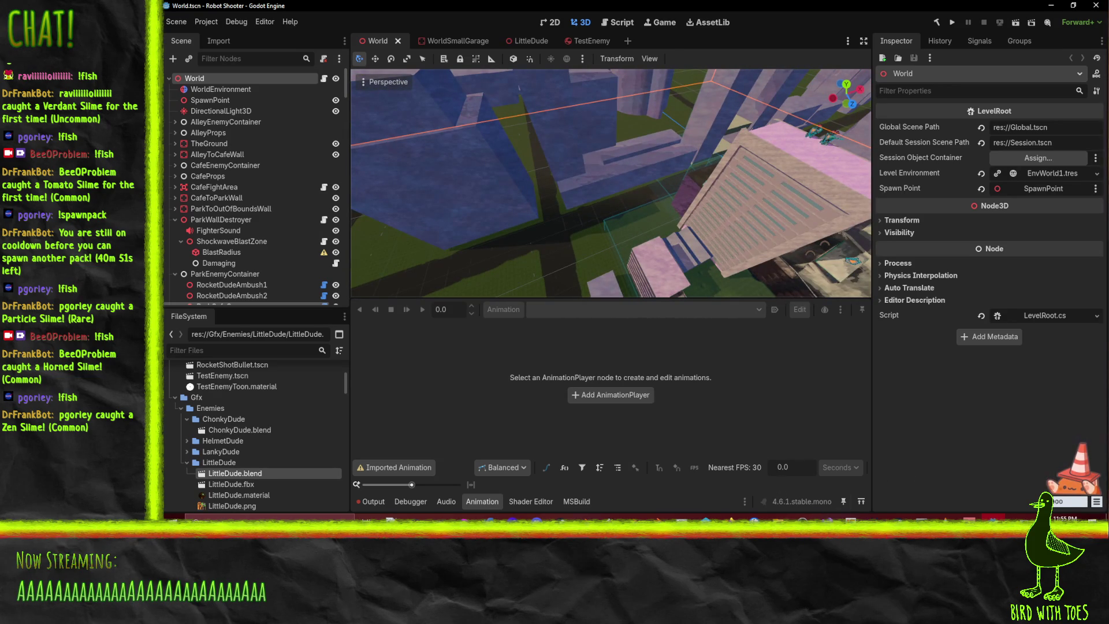
{"action": "left_click", "coordinate": [729, 517]}
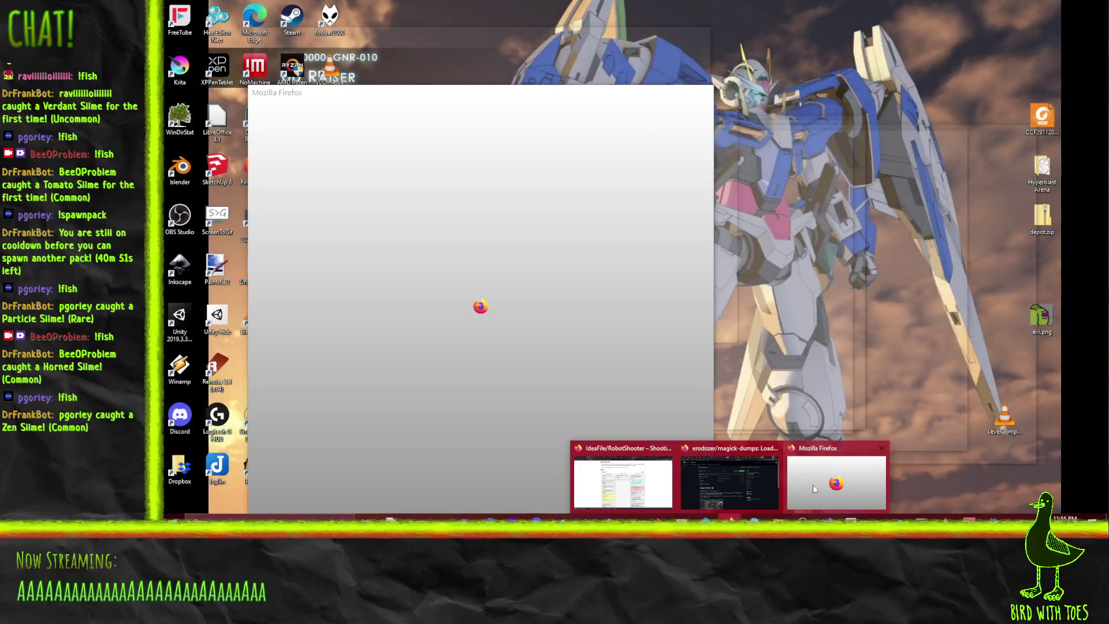
{"action": "left_click", "coordinate": [812, 484]}
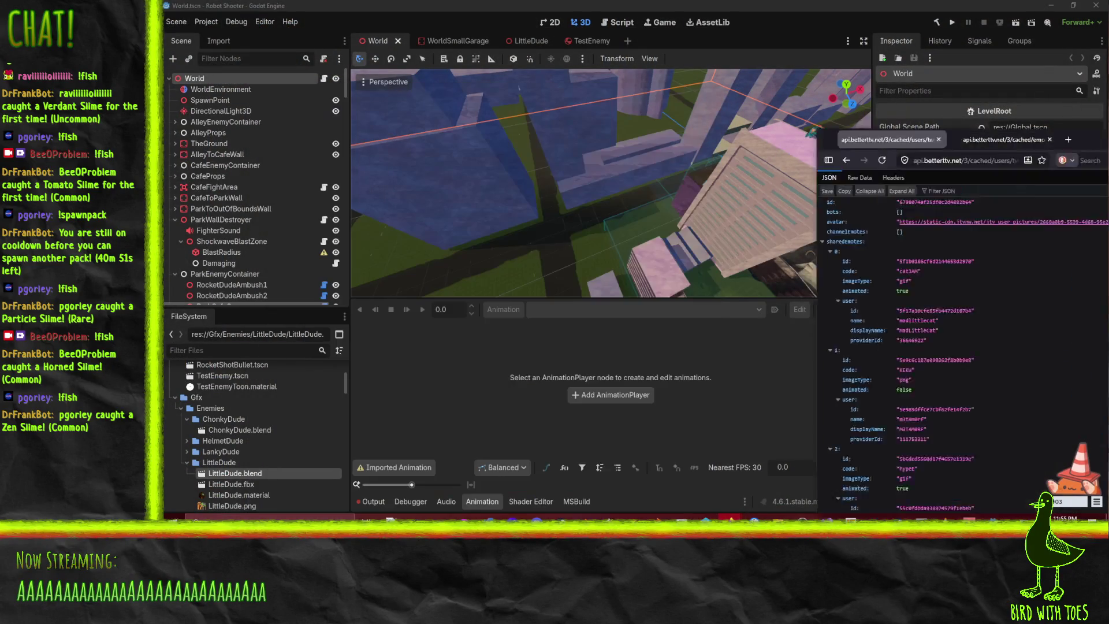
{"action": "left_click", "coordinate": [656, 95]}
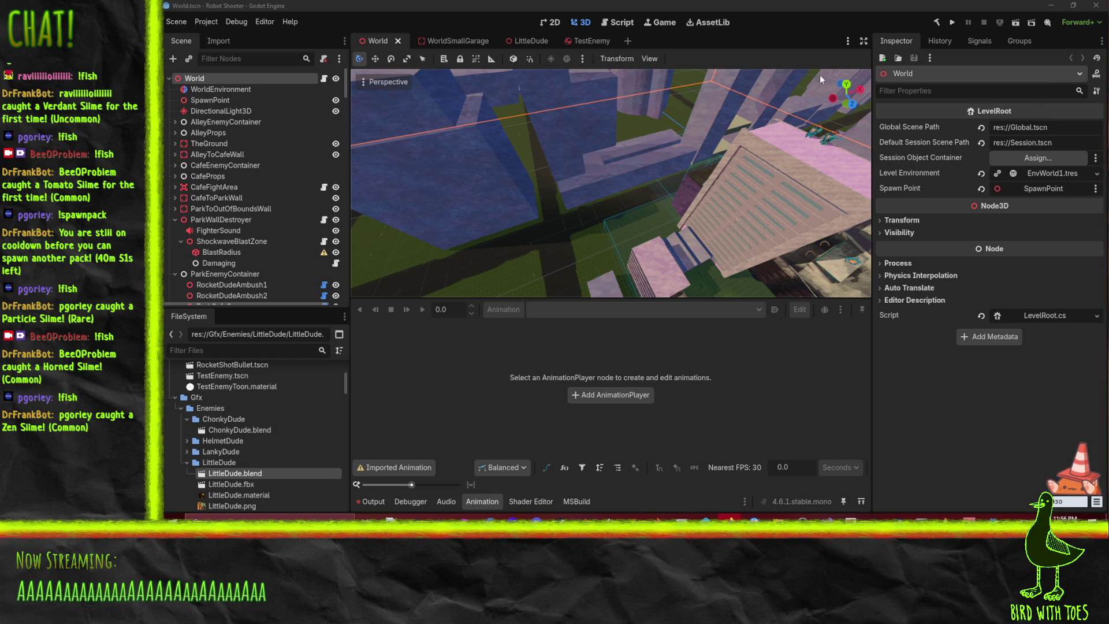
Switch to the Toronto Eaton Centre atrium photo in Firefox and maximize its window.
{"action": "key", "text": "alt+Tab"}
{"action": "double_click", "coordinate": [833, 59]}
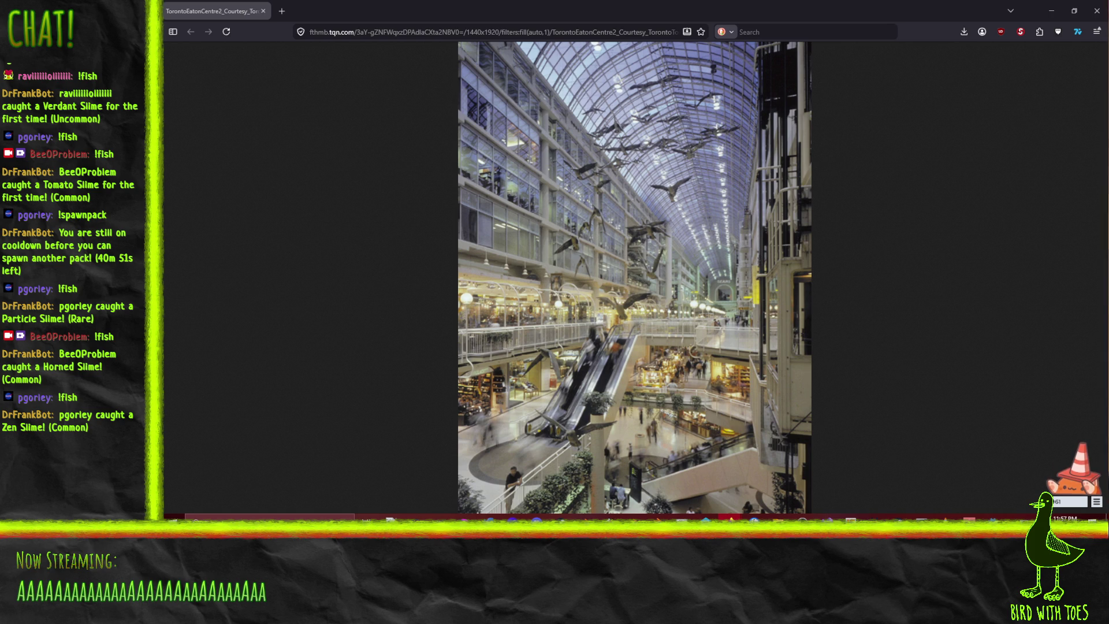
Return from the Eaton Centre photo to the Godot World.tscn city level.
{"action": "key", "text": "alt+Tab"}
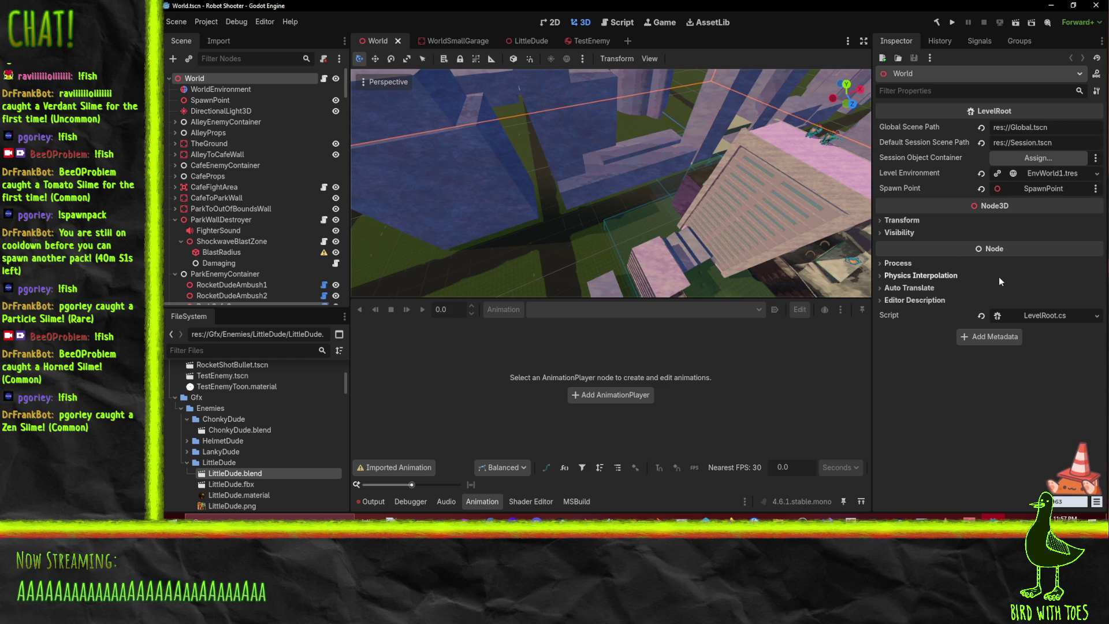
Orbit down over the city rooftops, then minimize Godot to reveal the Robot Shooter todo board.
{"action": "left_click_drag", "start_coordinate": [722, 238], "coordinate": [747, 254]}
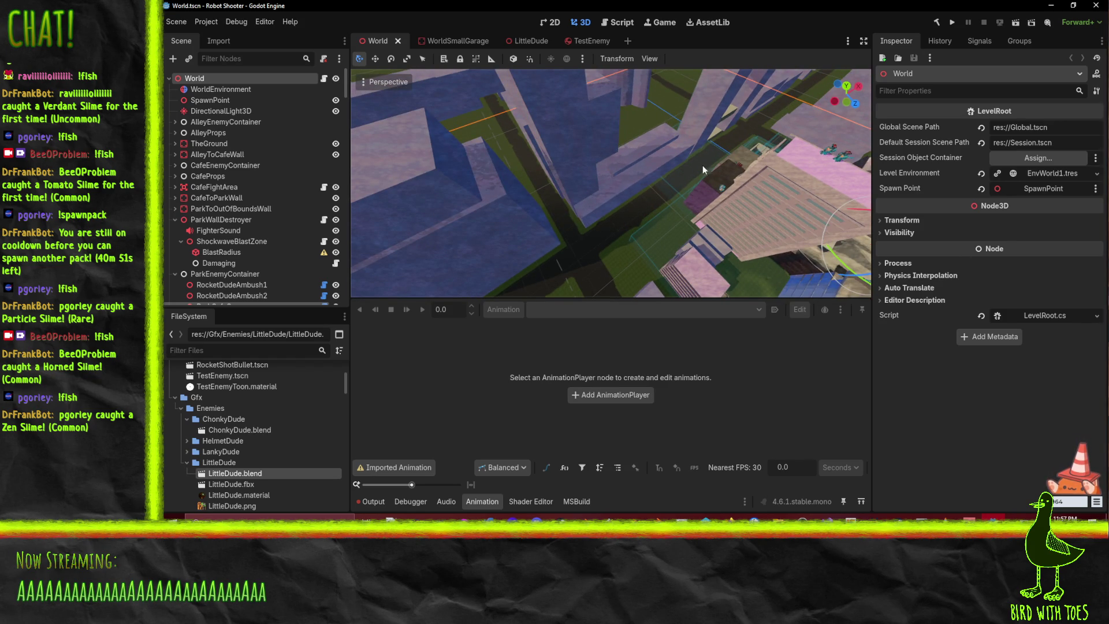
{"action": "mouse_move", "coordinate": [682, 175]}
{"action": "left_mouse_down"}
{"action": "mouse_move", "coordinate": [653, 218]}
{"action": "mouse_move", "coordinate": [598, 217]}
{"action": "left_mouse_up"}
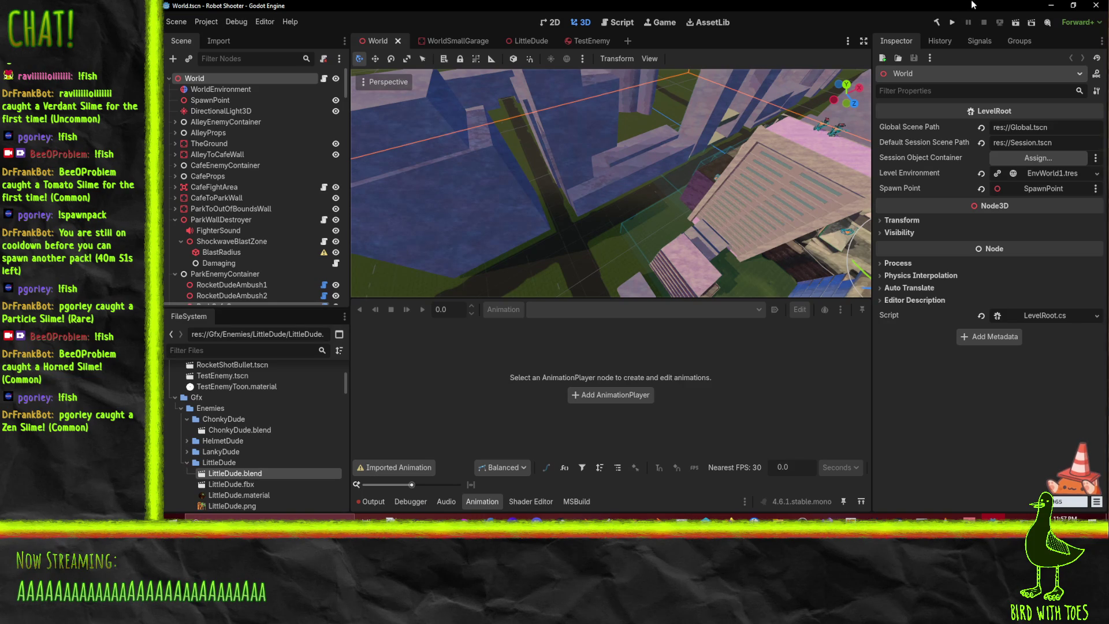
{"action": "left_click", "coordinate": [1051, 6]}
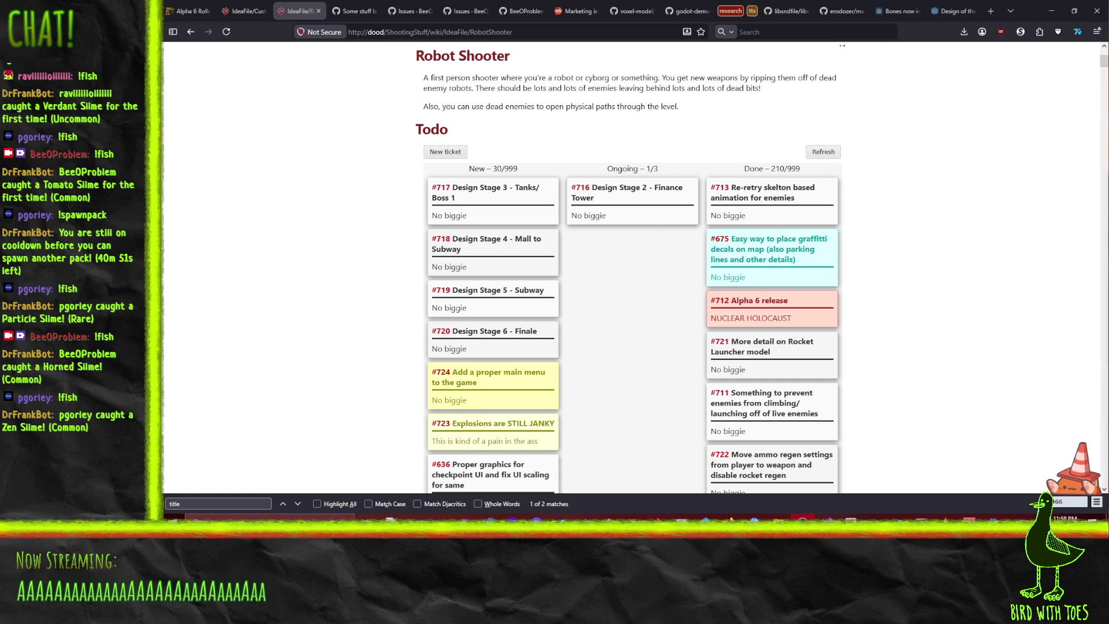
Switch from the Robot Shooter wiki in Firefox back to the Krita level-layout sketch.
{"action": "key", "text": "alt+Tab"}
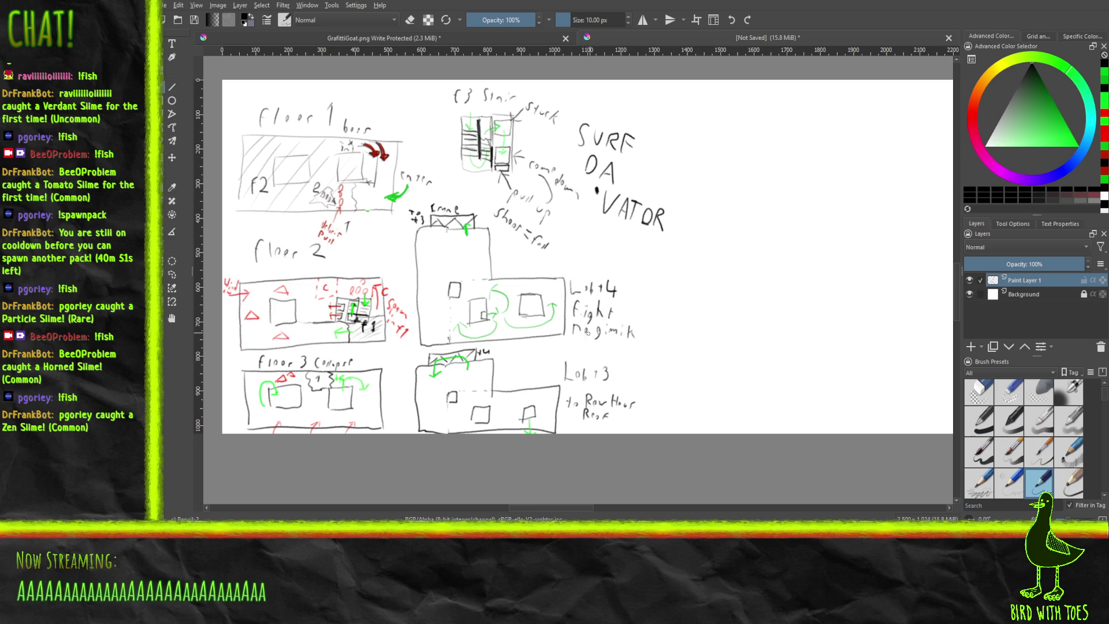
{"action": "scroll", "coordinate": [607, 285], "scroll_direction": "up", "scroll_amount": 5}
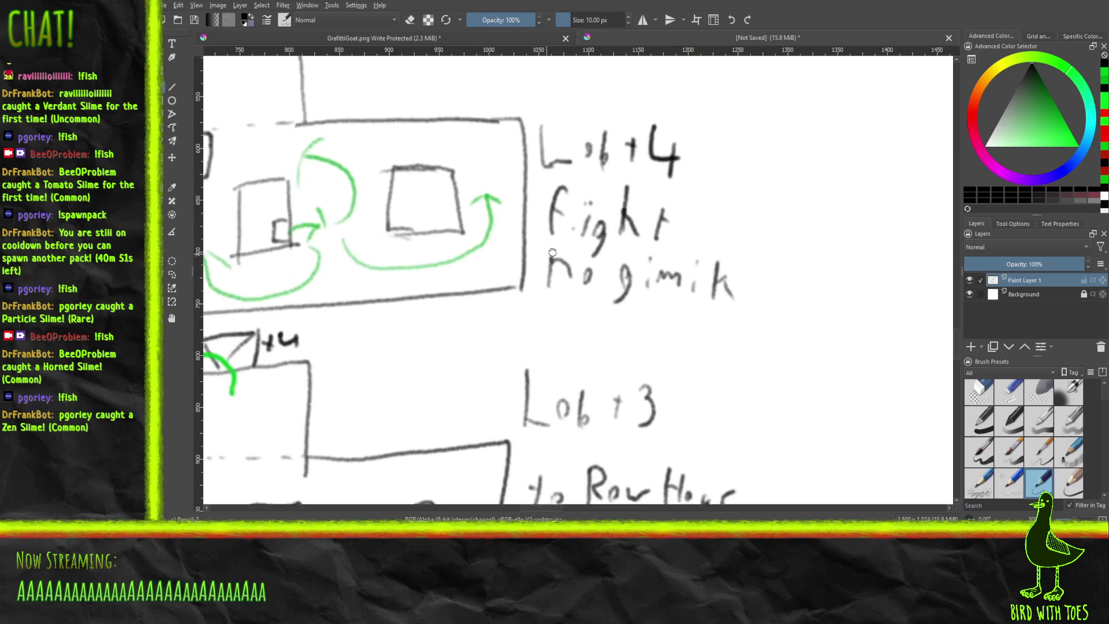
{"action": "scroll", "coordinate": [641, 223], "scroll_direction": "down", "scroll_amount": 3}
{"action": "mouse_move", "coordinate": [573, 266]}
{"action": "left_mouse_down"}
{"action": "mouse_move", "coordinate": [526, 393]}
{"action": "mouse_move", "coordinate": [407, 401]}
{"action": "left_mouse_up"}
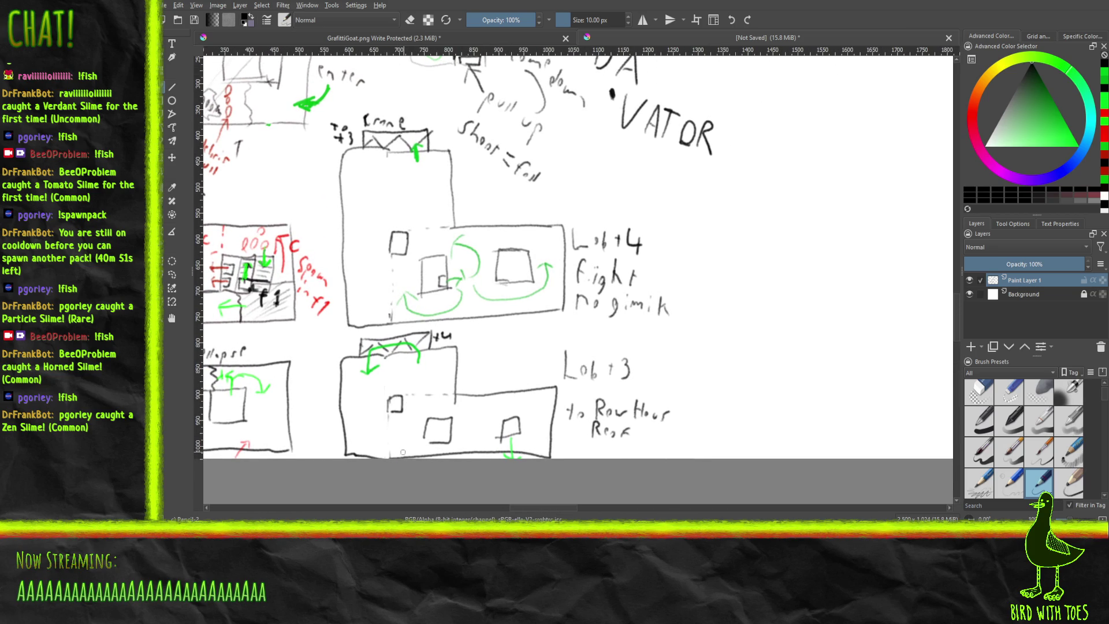
{"action": "left_click_drag", "start_coordinate": [717, 220], "coordinate": [561, 374]}
{"action": "scroll", "coordinate": [584, 346], "scroll_direction": "down", "scroll_amount": 2}
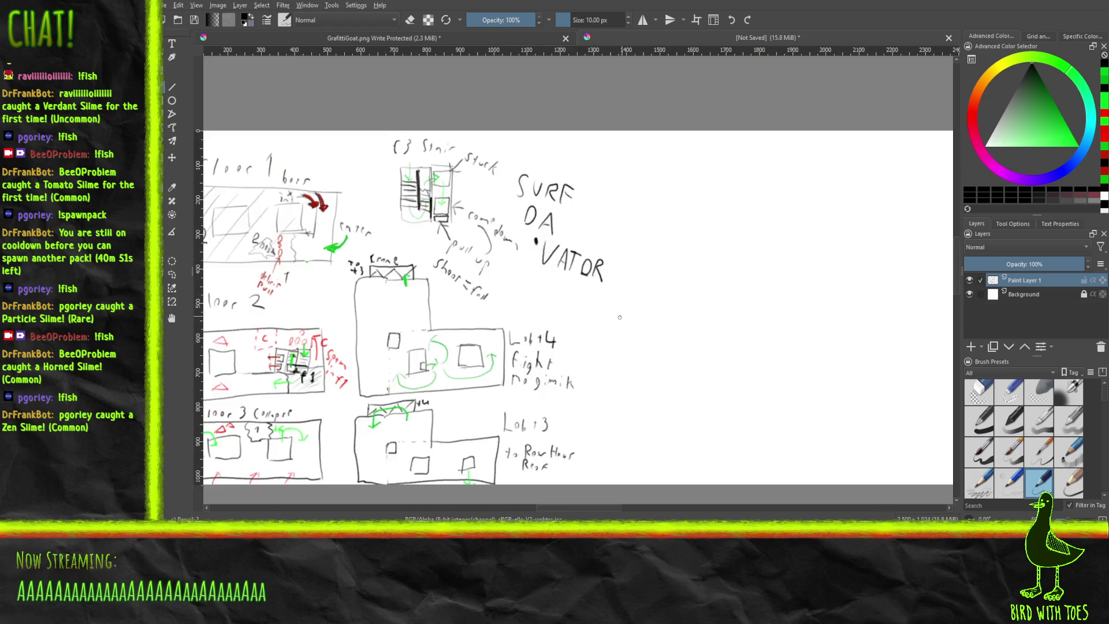
{"action": "left_click_drag", "start_coordinate": [590, 334], "coordinate": [628, 340]}
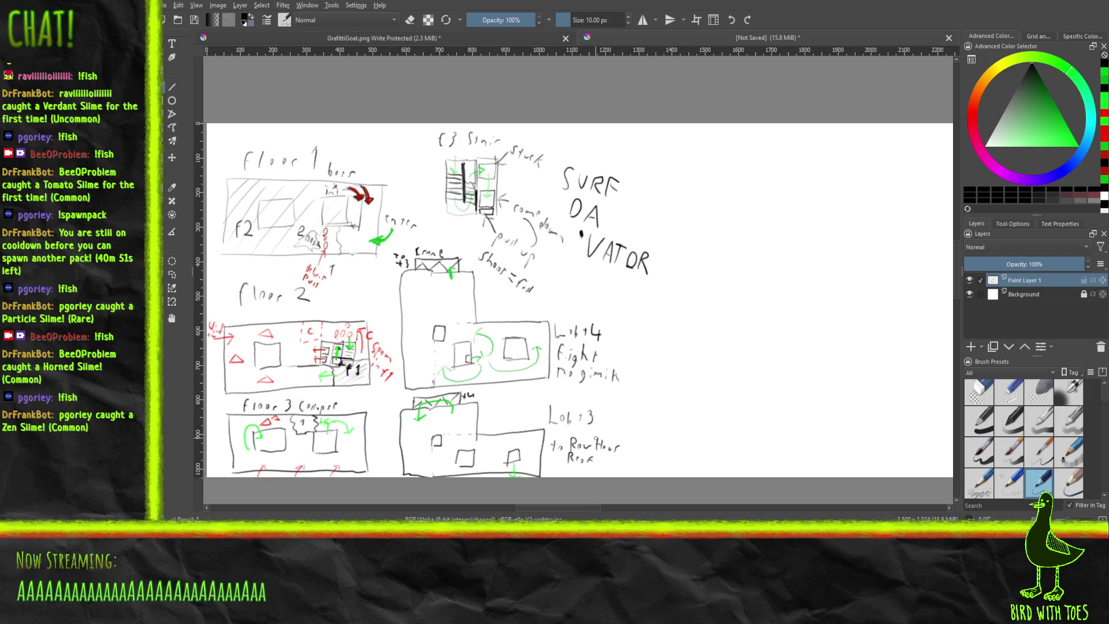
{"action": "left_click_drag", "start_coordinate": [663, 365], "coordinate": [678, 349]}
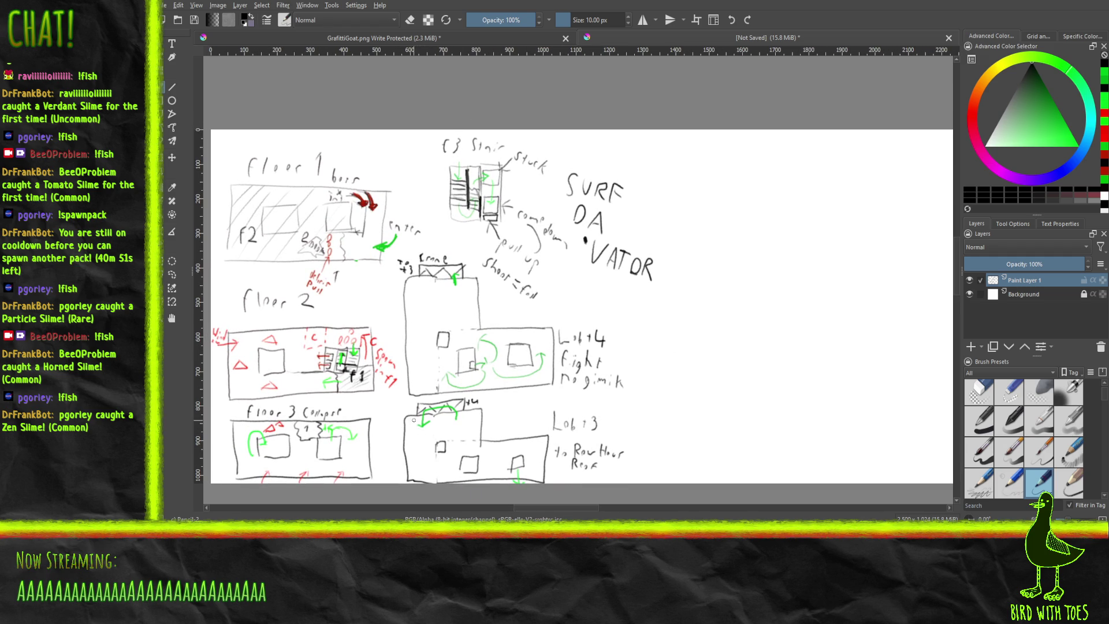
{"action": "left_click_drag", "start_coordinate": [609, 348], "coordinate": [548, 358]}
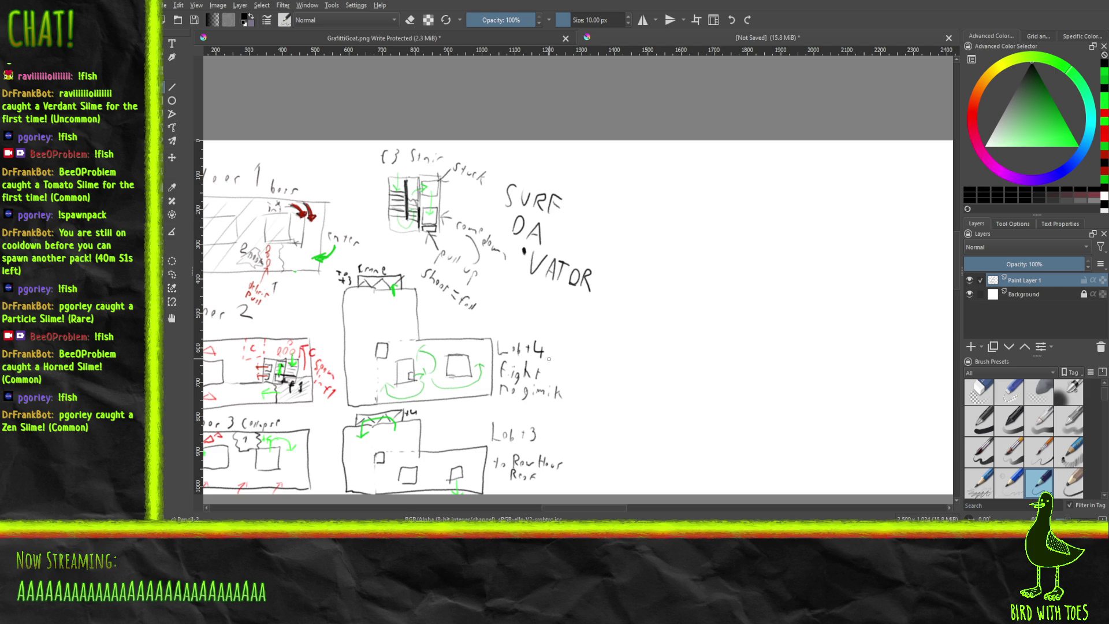
Jot light pencil marks inside the lower lot box, then pan to the blank canvas beside SURF DA VATOR.
{"action": "left_click_drag", "start_coordinate": [619, 378], "coordinate": [567, 289]}
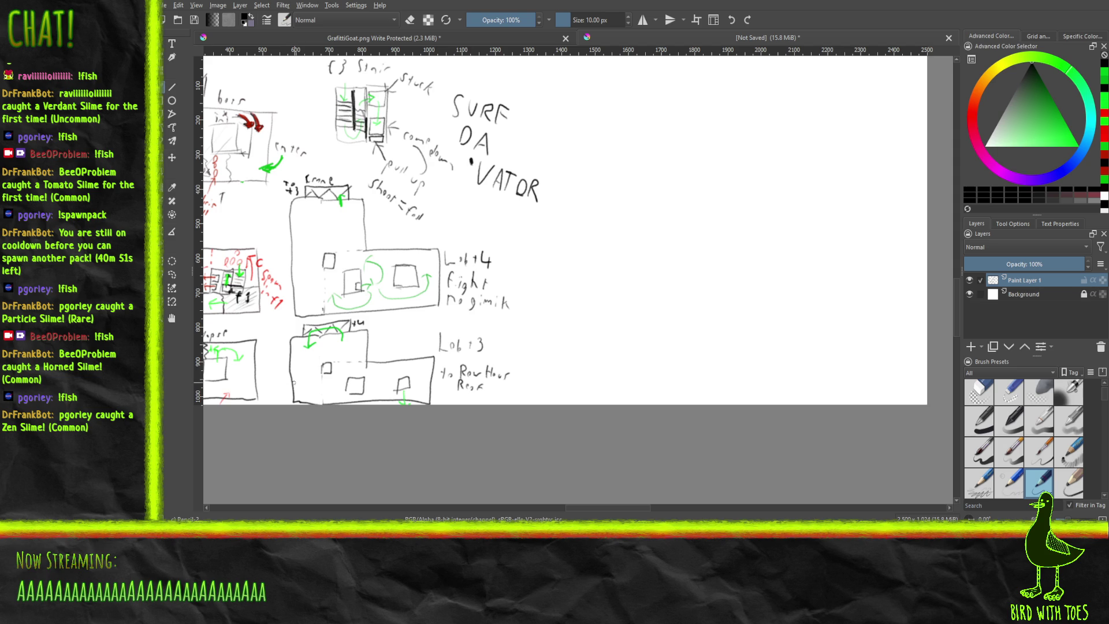
{"action": "left_click_drag", "start_coordinate": [293, 378], "coordinate": [353, 398]}
{"action": "left_click_drag", "start_coordinate": [299, 390], "coordinate": [326, 397]}
{"action": "mouse_move", "coordinate": [574, 192]}
{"action": "left_mouse_down"}
{"action": "mouse_move", "coordinate": [539, 212]}
{"action": "mouse_move", "coordinate": [437, 322]}
{"action": "left_mouse_up"}
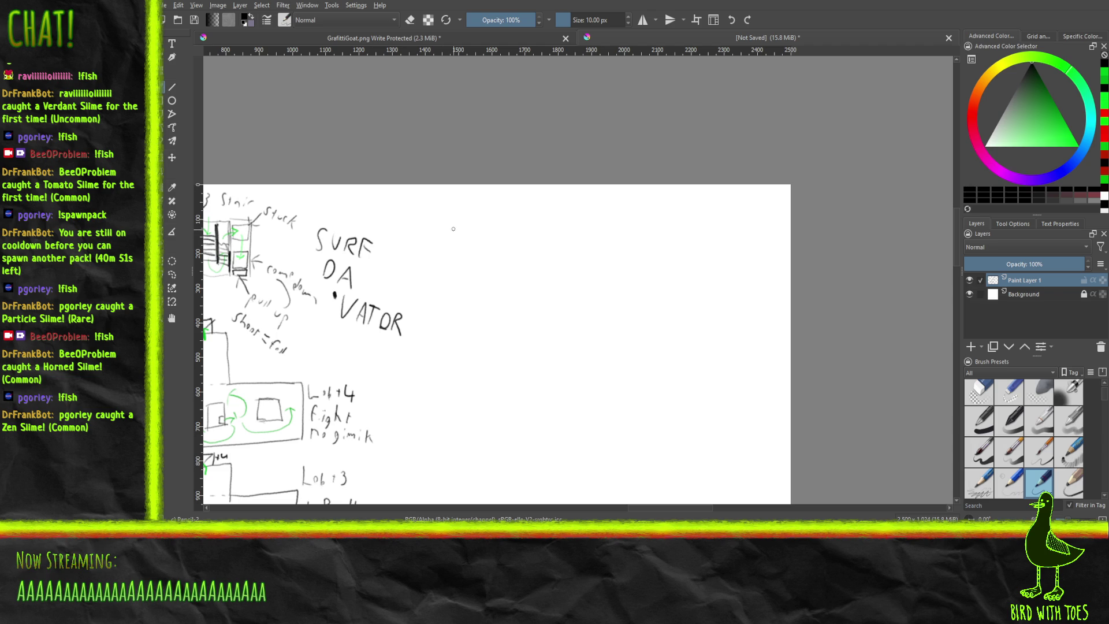
Draw the row-house rectangle, undoing the stray R letters and test scribbles.
{"action": "mouse_move", "coordinate": [435, 222]}
{"action": "left_mouse_down"}
{"action": "mouse_move", "coordinate": [439, 275]}
{"action": "mouse_move", "coordinate": [580, 266]}
{"action": "left_mouse_up"}
{"action": "mouse_move", "coordinate": [454, 217]}
{"action": "left_mouse_down"}
{"action": "mouse_move", "coordinate": [578, 215]}
{"action": "mouse_move", "coordinate": [583, 266]}
{"action": "left_mouse_up"}
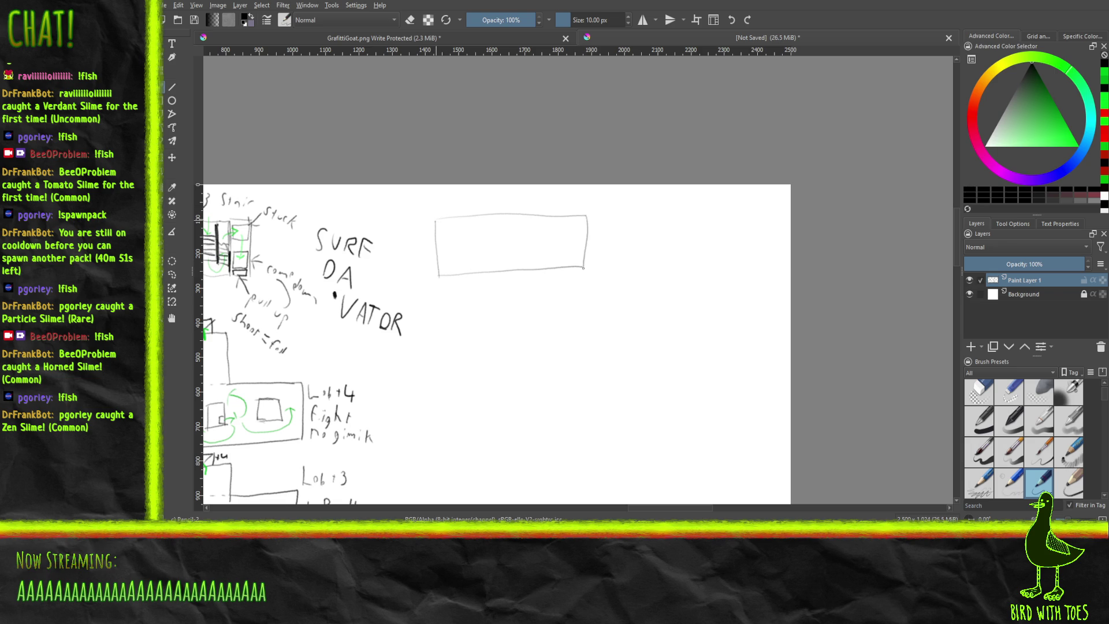
{"action": "mouse_move", "coordinate": [594, 215]}
{"action": "left_mouse_down"}
{"action": "mouse_move", "coordinate": [595, 231]}
{"action": "mouse_move", "coordinate": [630, 223]}
{"action": "mouse_move", "coordinate": [601, 254]}
{"action": "mouse_move", "coordinate": [643, 248]}
{"action": "left_mouse_up"}
{"action": "mouse_move", "coordinate": [480, 382]}
{"action": "left_mouse_down"}
{"action": "mouse_move", "coordinate": [492, 351]}
{"action": "mouse_move", "coordinate": [498, 383]}
{"action": "mouse_move", "coordinate": [517, 353]}
{"action": "mouse_move", "coordinate": [538, 385]}
{"action": "mouse_move", "coordinate": [552, 353]}
{"action": "mouse_move", "coordinate": [571, 390]}
{"action": "mouse_move", "coordinate": [590, 384]}
{"action": "mouse_move", "coordinate": [589, 360]}
{"action": "mouse_move", "coordinate": [609, 359]}
{"action": "mouse_move", "coordinate": [593, 372]}
{"action": "mouse_move", "coordinate": [634, 400]}
{"action": "mouse_move", "coordinate": [692, 342]}
{"action": "mouse_move", "coordinate": [632, 409]}
{"action": "mouse_move", "coordinate": [652, 369]}
{"action": "mouse_move", "coordinate": [577, 352]}
{"action": "mouse_move", "coordinate": [514, 381]}
{"action": "mouse_move", "coordinate": [526, 330]}
{"action": "left_mouse_up"}
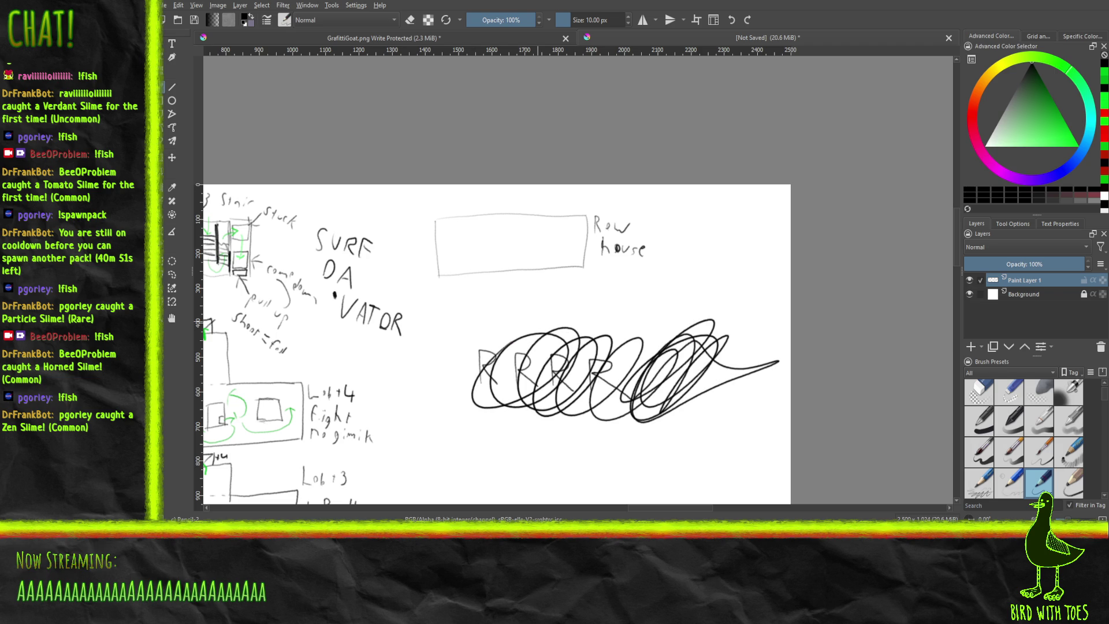
{"action": "key", "text": "ctrl+z"}
{"action": "key", "text": "ctrl+z"}
{"action": "key", "text": "ctrl+z"}
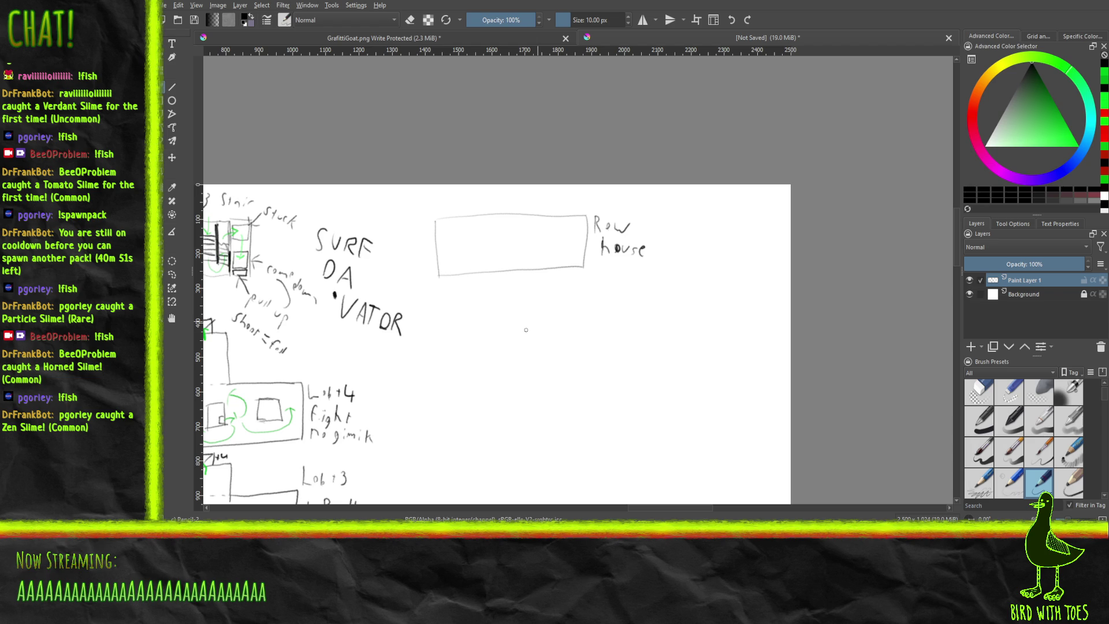
{"action": "mouse_move", "coordinate": [656, 358]}
{"action": "left_mouse_down"}
{"action": "mouse_move", "coordinate": [710, 347]}
{"action": "mouse_move", "coordinate": [738, 359]}
{"action": "mouse_move", "coordinate": [693, 413]}
{"action": "mouse_move", "coordinate": [664, 328]}
{"action": "mouse_move", "coordinate": [721, 285]}
{"action": "mouse_move", "coordinate": [640, 381]}
{"action": "mouse_move", "coordinate": [762, 335]}
{"action": "mouse_move", "coordinate": [631, 405]}
{"action": "mouse_move", "coordinate": [693, 324]}
{"action": "mouse_move", "coordinate": [658, 393]}
{"action": "mouse_move", "coordinate": [716, 312]}
{"action": "mouse_move", "coordinate": [683, 316]}
{"action": "mouse_move", "coordinate": [641, 398]}
{"action": "mouse_move", "coordinate": [716, 314]}
{"action": "mouse_move", "coordinate": [686, 329]}
{"action": "left_mouse_up"}
{"action": "key", "text": "ctrl+z"}
{"action": "key", "text": "ctrl+z"}
{"action": "key", "text": "ctrl+z"}
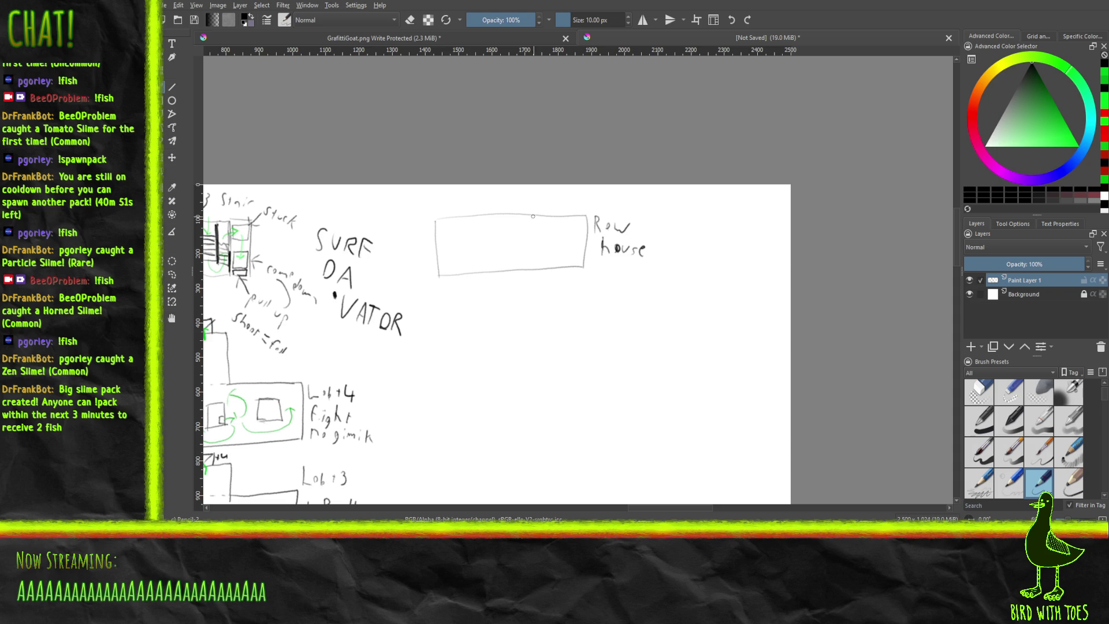
Notch the block's top edge and add a green downward arrow labelled 'Jump'.
{"action": "mouse_move", "coordinate": [532, 214]}
{"action": "left_mouse_down"}
{"action": "mouse_move", "coordinate": [555, 232]}
{"action": "mouse_move", "coordinate": [577, 218]}
{"action": "left_mouse_up"}
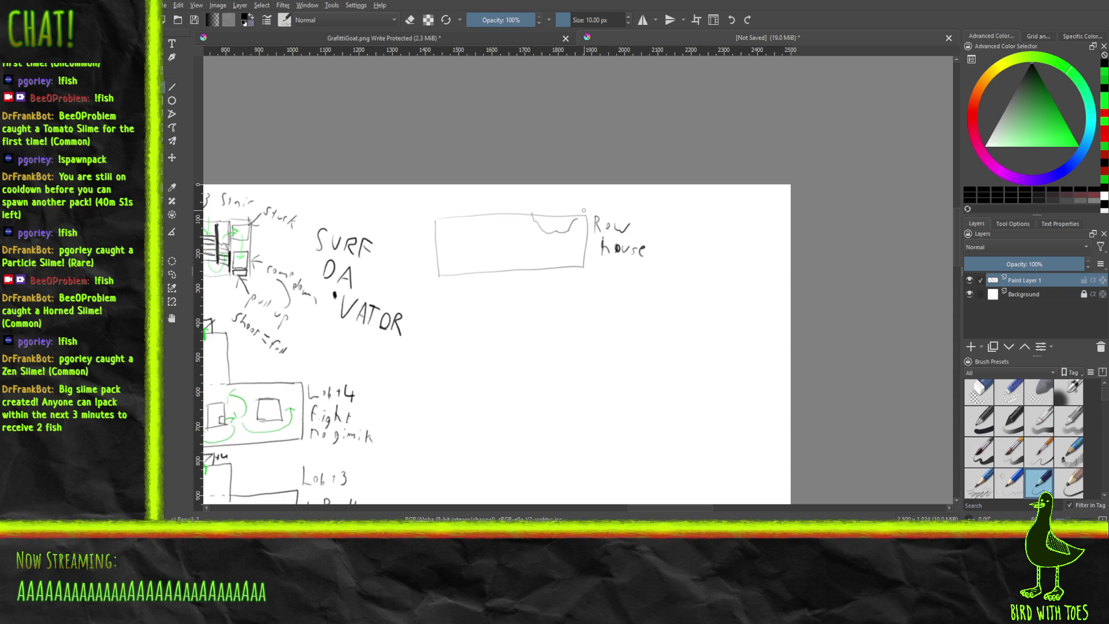
{"action": "left_click", "coordinate": [1053, 102]}
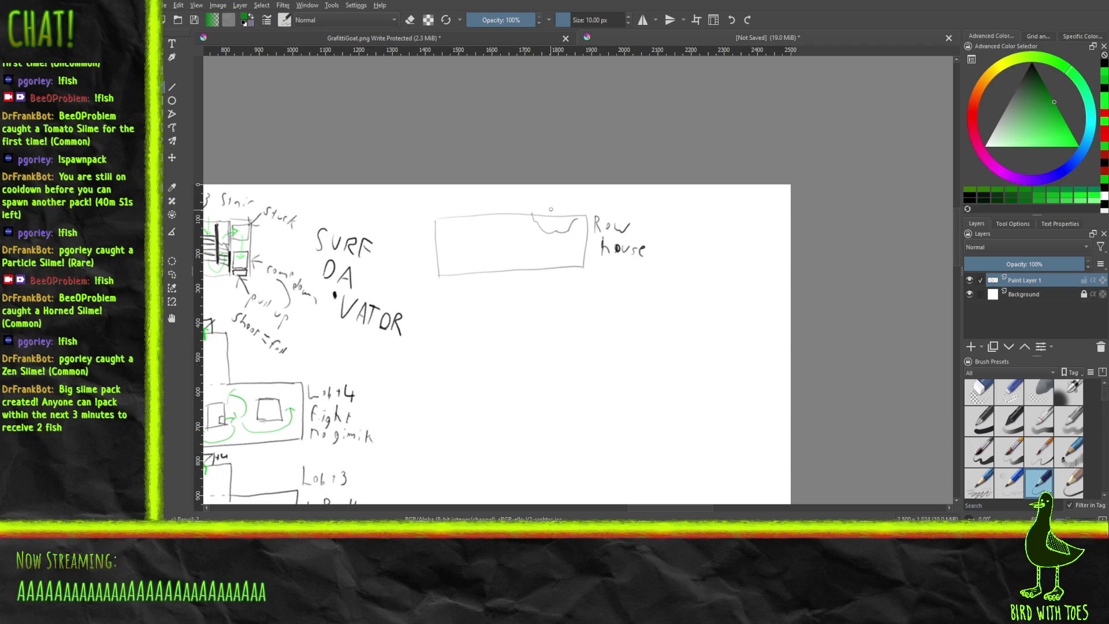
{"action": "left_click_drag", "start_coordinate": [555, 207], "coordinate": [555, 231]}
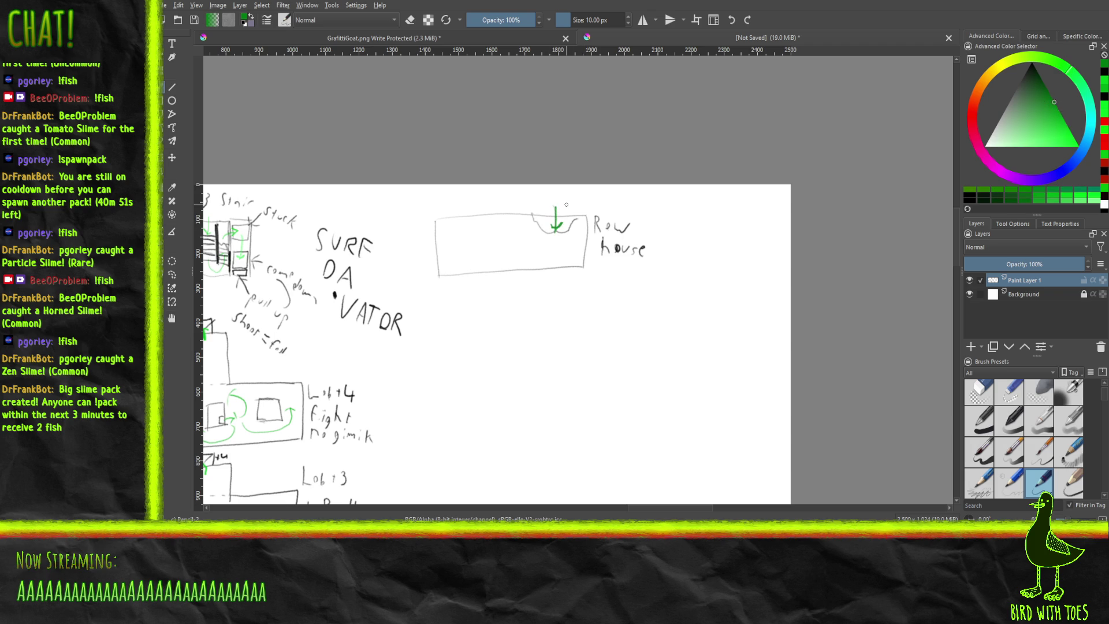
{"action": "mouse_move", "coordinate": [557, 192]}
{"action": "left_mouse_down"}
{"action": "mouse_move", "coordinate": [595, 194]}
{"action": "mouse_move", "coordinate": [590, 204]}
{"action": "left_mouse_up"}
Draw a red upward arrow under the block labelled 'Hole' with '4 Bots' beneath.
{"action": "key", "text": "x"}
{"action": "mouse_move", "coordinate": [458, 288]}
{"action": "left_mouse_down"}
{"action": "mouse_move", "coordinate": [468, 264]}
{"action": "mouse_move", "coordinate": [467, 288]}
{"action": "mouse_move", "coordinate": [478, 281]}
{"action": "mouse_move", "coordinate": [481, 292]}
{"action": "left_mouse_up"}
{"action": "left_click_drag", "start_coordinate": [482, 280], "coordinate": [492, 288]}
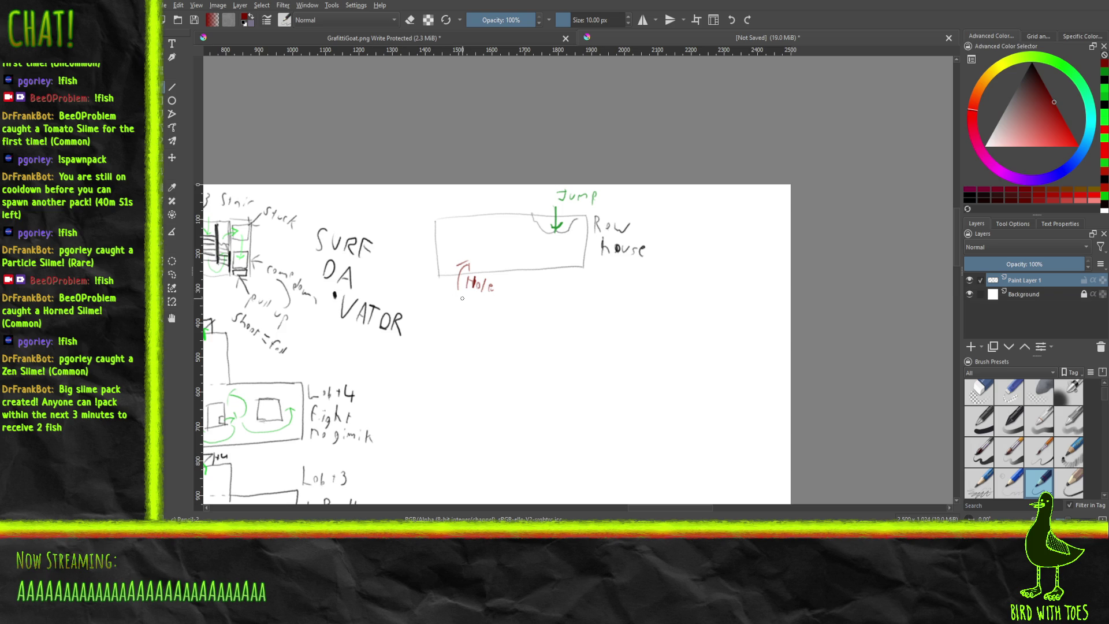
{"action": "mouse_move", "coordinate": [459, 297]}
{"action": "left_mouse_down"}
{"action": "mouse_move", "coordinate": [460, 309]}
{"action": "mouse_move", "coordinate": [477, 303]}
{"action": "left_mouse_up"}
{"action": "left_click_drag", "start_coordinate": [484, 299], "coordinate": [490, 310]}
Darken the red Hole lettering and arrow, then draw a black dividing line inside the block.
{"action": "left_click_drag", "start_coordinate": [493, 288], "coordinate": [486, 290]}
{"action": "mouse_move", "coordinate": [457, 266]}
{"action": "left_mouse_down"}
{"action": "mouse_move", "coordinate": [467, 263]}
{"action": "mouse_move", "coordinate": [456, 280]}
{"action": "left_mouse_up"}
{"action": "left_click_drag", "start_coordinate": [459, 290], "coordinate": [458, 276]}
{"action": "left_click_drag", "start_coordinate": [1029, 102], "coordinate": [1031, 62]}
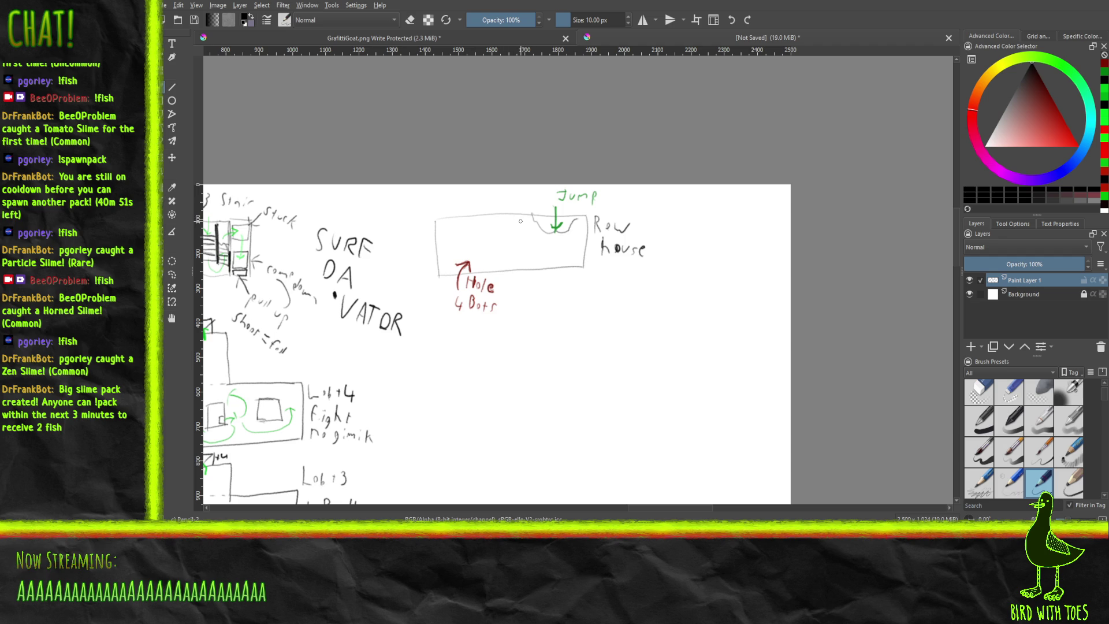
{"action": "left_click_drag", "start_coordinate": [523, 245], "coordinate": [523, 217]}
Retrace the row-house block's right and bottom edges, undoing a stray corner stroke.
{"action": "mouse_move", "coordinate": [585, 267]}
{"action": "left_mouse_down"}
{"action": "mouse_move", "coordinate": [585, 217]}
{"action": "mouse_move", "coordinate": [585, 268]}
{"action": "left_mouse_up"}
{"action": "mouse_move", "coordinate": [480, 270]}
{"action": "left_mouse_down"}
{"action": "mouse_move", "coordinate": [577, 268]}
{"action": "mouse_move", "coordinate": [497, 271]}
{"action": "mouse_move", "coordinate": [434, 238]}
{"action": "mouse_move", "coordinate": [437, 271]}
{"action": "mouse_move", "coordinate": [434, 223]}
{"action": "left_mouse_up"}
{"action": "left_click_drag", "start_coordinate": [438, 276], "coordinate": [445, 277]}
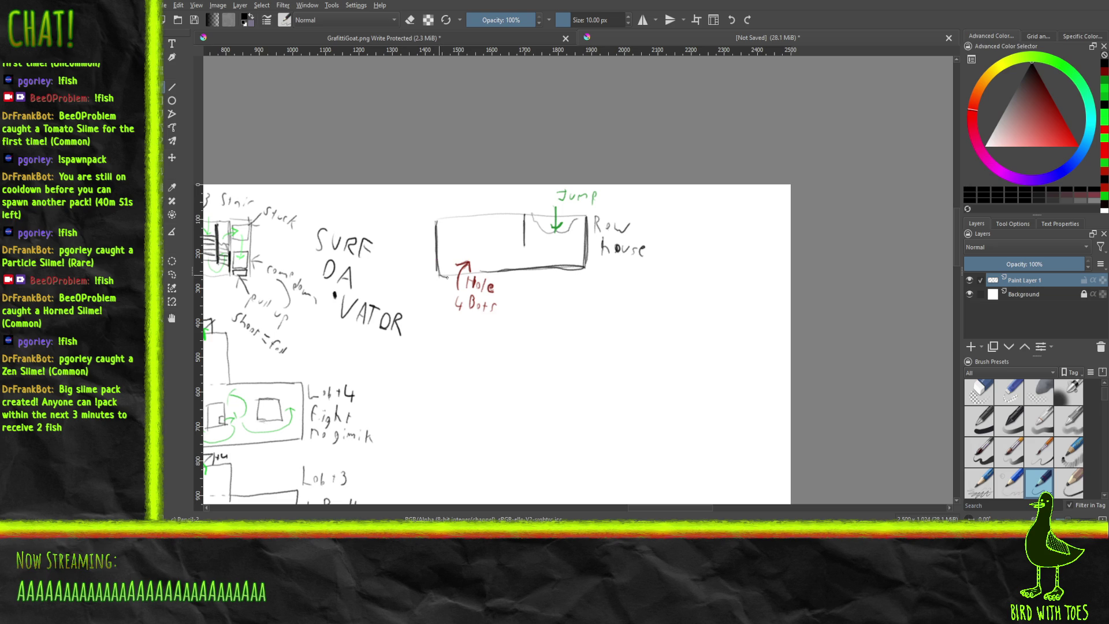
{"action": "key", "text": "ctrl+z"}
Sketch and hatch a curved shape inside the block, then bring up the Godot city scene.
{"action": "left_click_drag", "start_coordinate": [484, 215], "coordinate": [519, 244]}
{"action": "left_click_drag", "start_coordinate": [500, 231], "coordinate": [514, 237]}
{"action": "left_click_drag", "start_coordinate": [496, 229], "coordinate": [513, 245]}
{"action": "key", "text": "alt+Tab"}
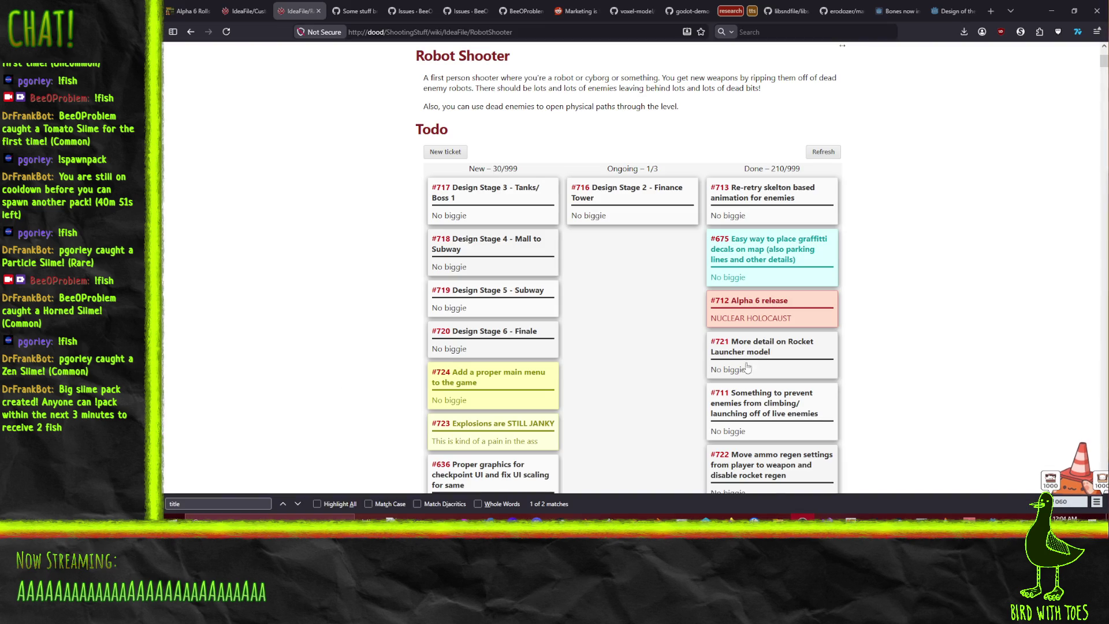
{"action": "key", "text": "alt+Tab"}
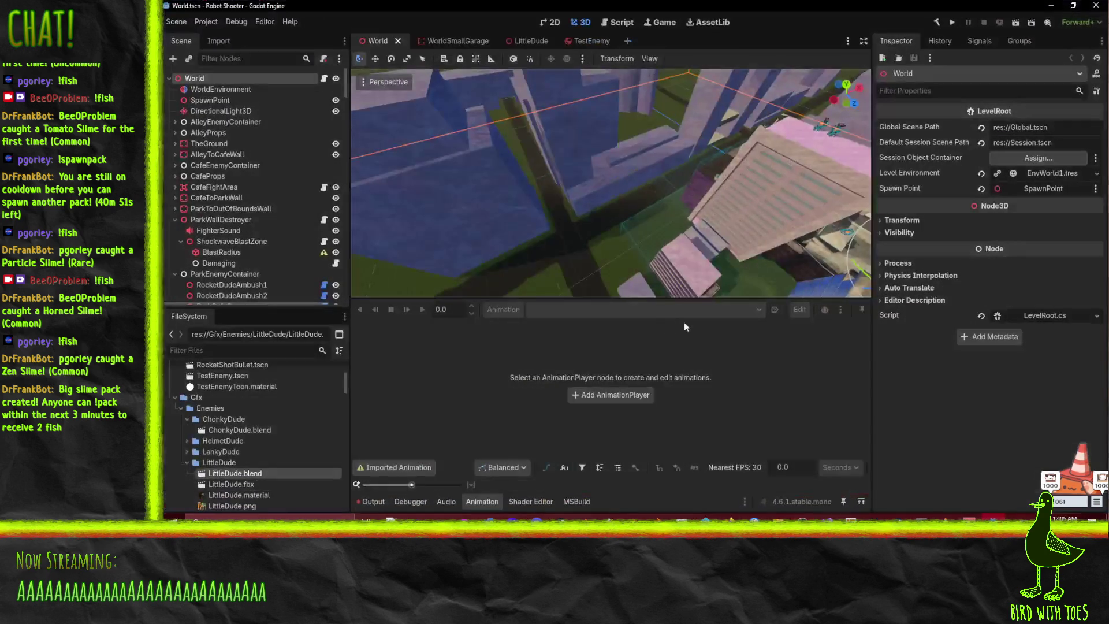
Fly the Godot viewport among the buildings to inspect the purple row-house block's stepped roof.
{"action": "mouse_move", "coordinate": [575, 179]}
{"action": "left_mouse_down"}
{"action": "mouse_move", "coordinate": [644, 190]}
{"action": "mouse_move", "coordinate": [627, 225]}
{"action": "mouse_move", "coordinate": [487, 227]}
{"action": "mouse_move", "coordinate": [605, 185]}
{"action": "mouse_move", "coordinate": [486, 235]}
{"action": "mouse_move", "coordinate": [575, 229]}
{"action": "mouse_move", "coordinate": [573, 212]}
{"action": "mouse_move", "coordinate": [662, 206]}
{"action": "mouse_move", "coordinate": [677, 188]}
{"action": "mouse_move", "coordinate": [666, 201]}
{"action": "left_mouse_up"}
{"action": "scroll", "coordinate": [664, 191], "scroll_direction": "down", "scroll_amount": 3}
{"action": "scroll", "coordinate": [666, 201], "scroll_direction": "up", "scroll_amount": 3}
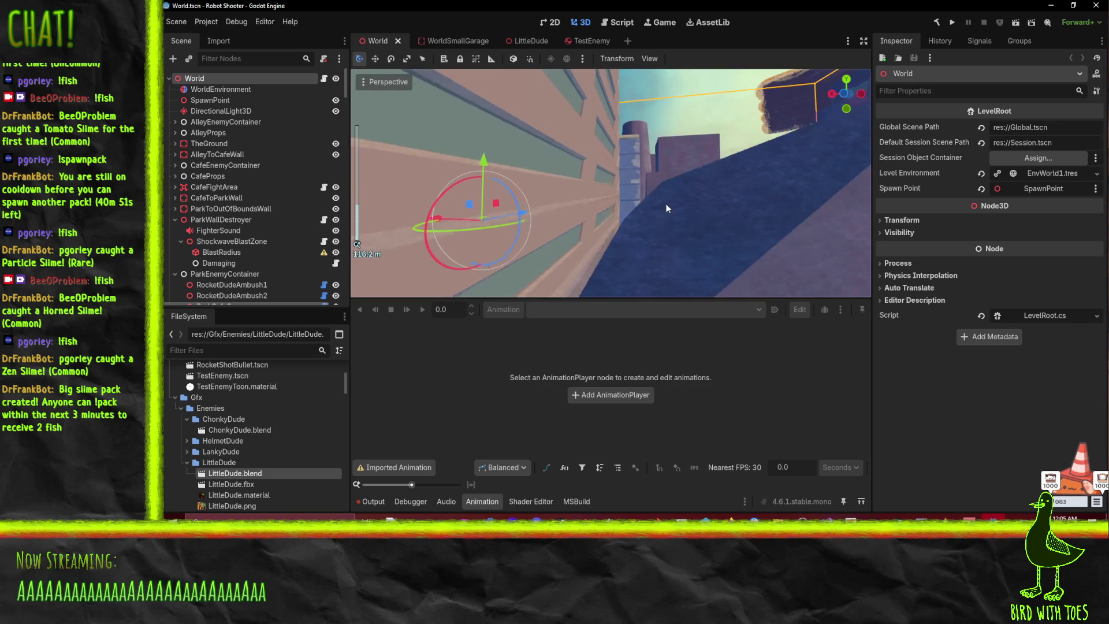
{"action": "scroll", "coordinate": [665, 200], "scroll_direction": "down", "scroll_amount": 3}
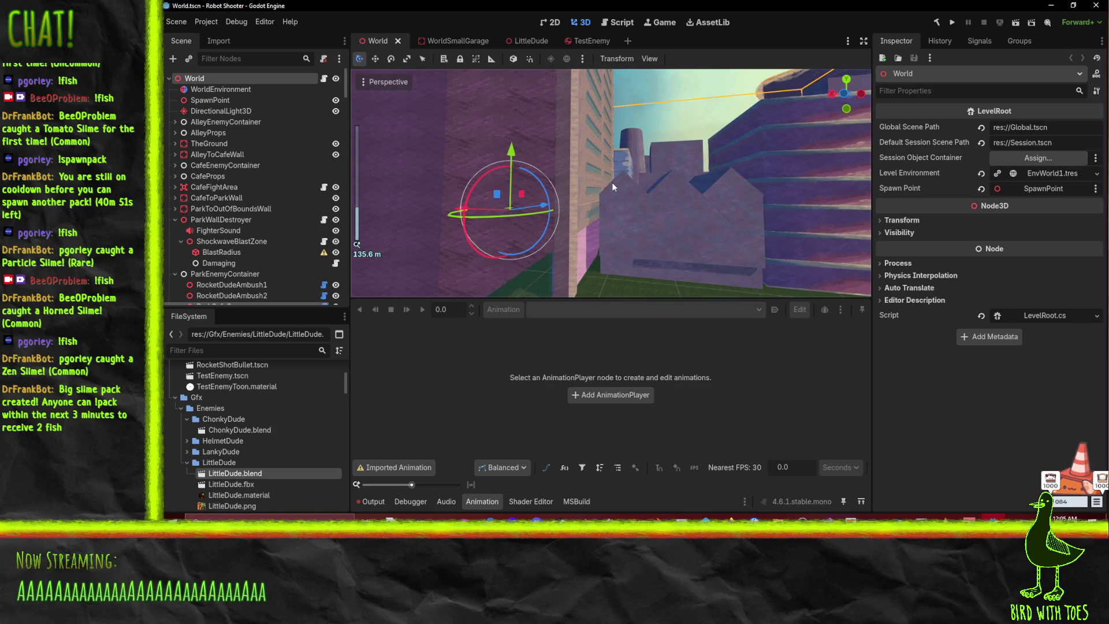
{"action": "key", "text": "a"}
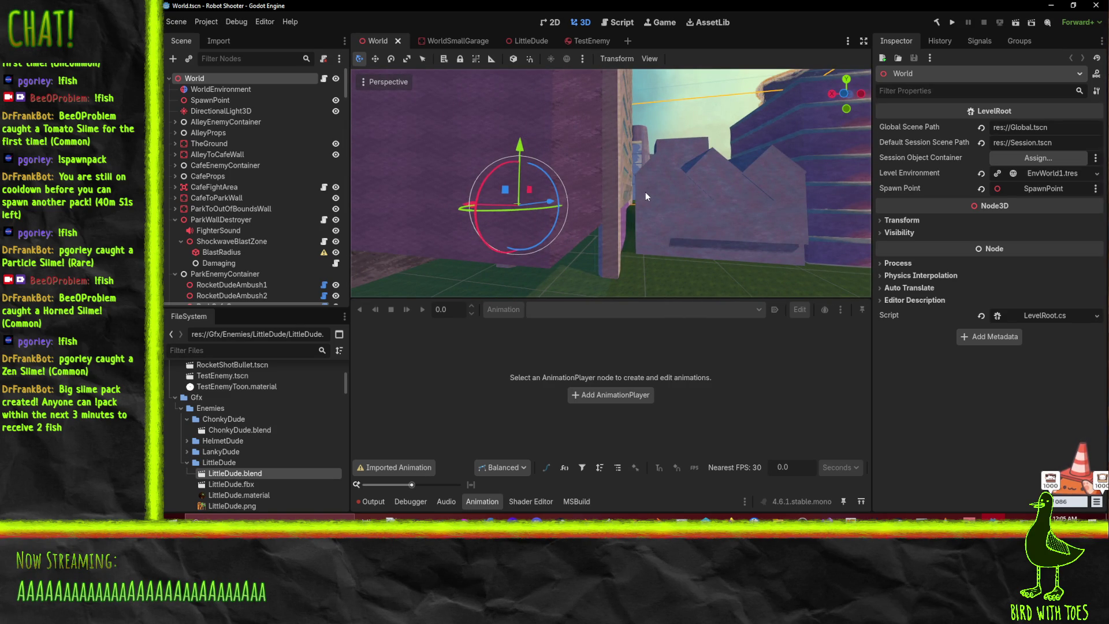
{"action": "key", "text": "w"}
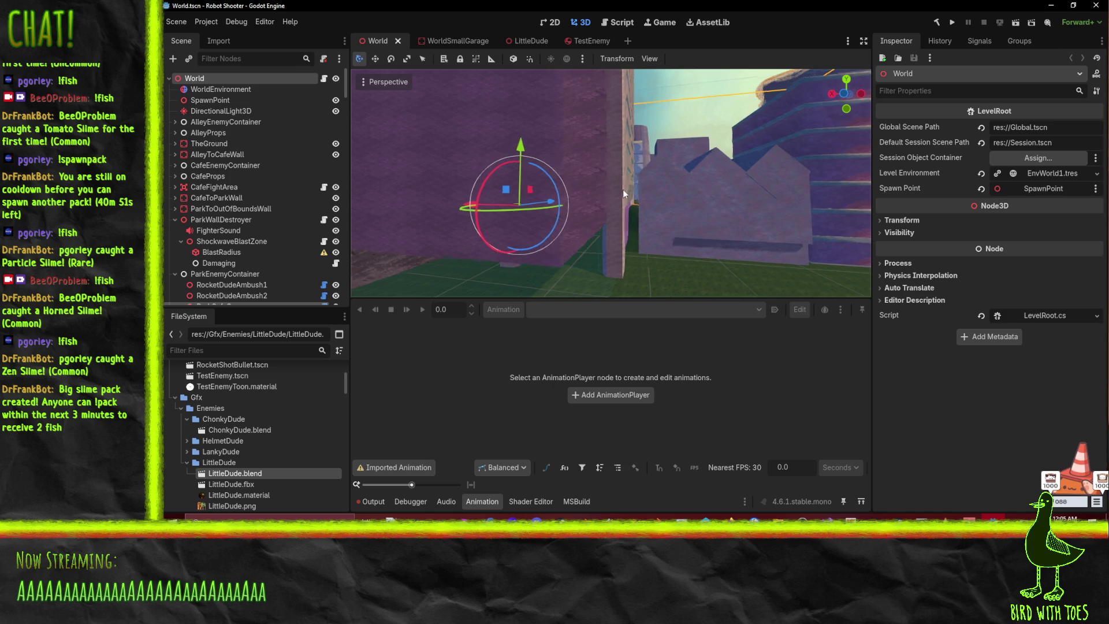
{"action": "key", "text": "s"}
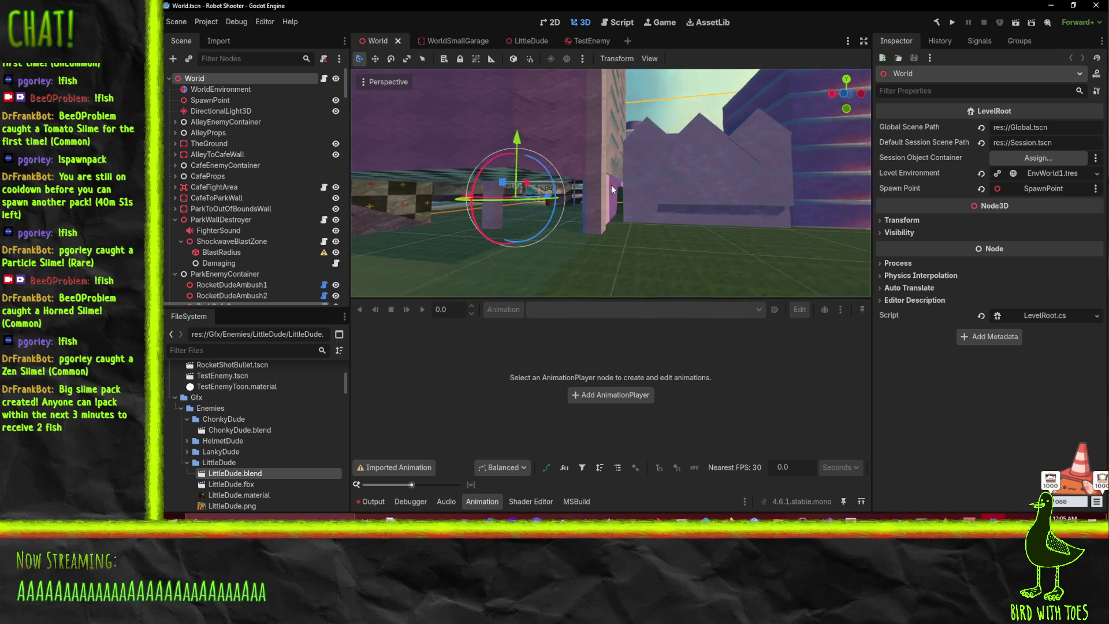
{"action": "key", "text": "w"}
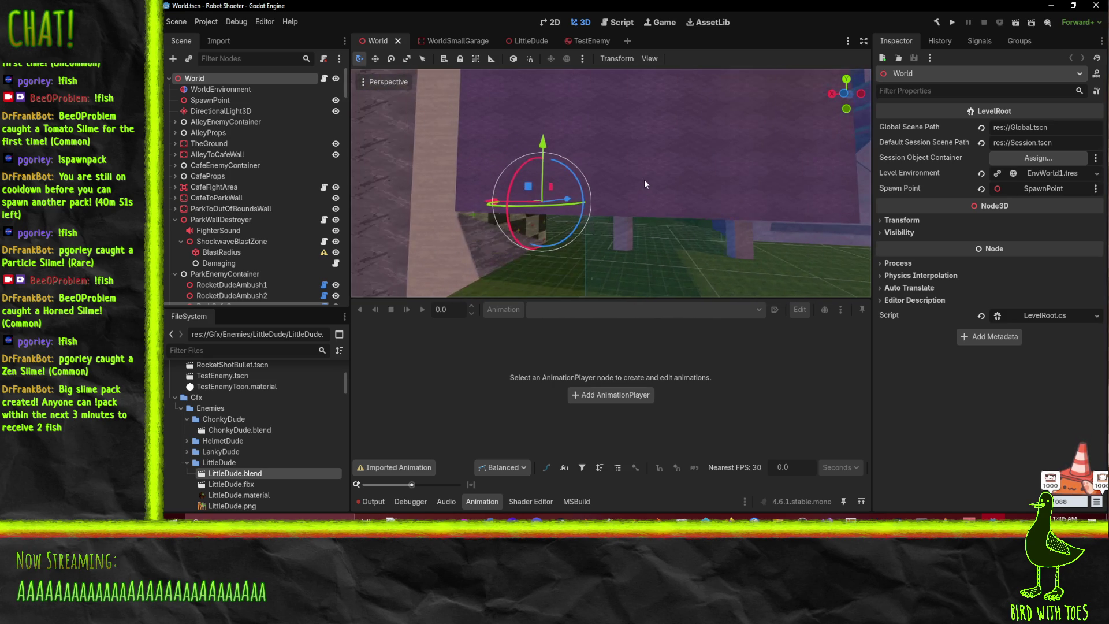
{"action": "key", "text": "s"}
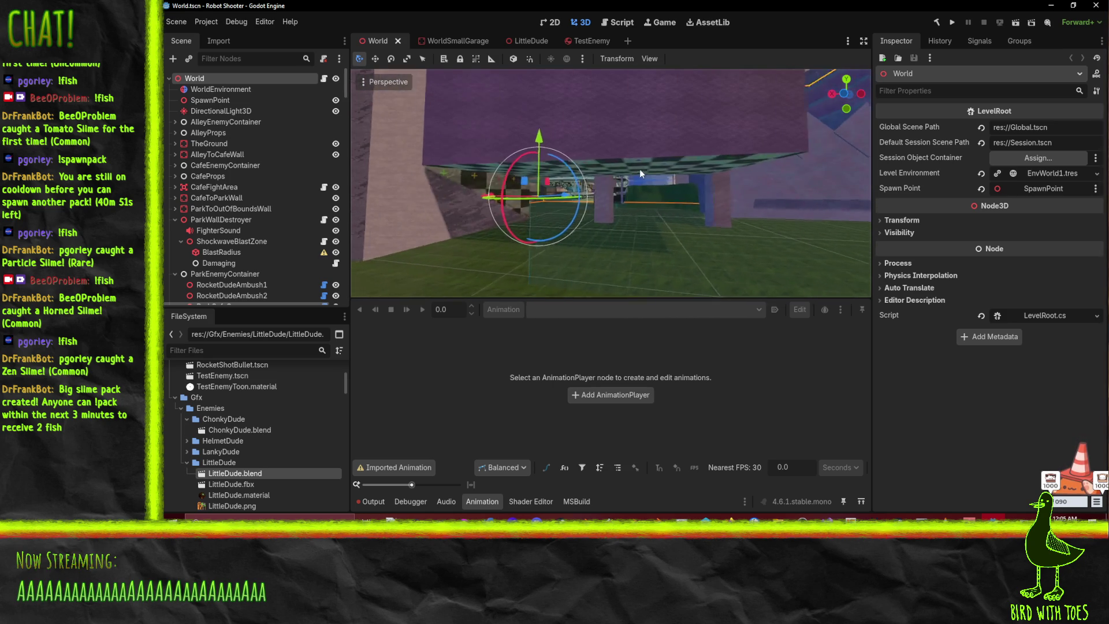
{"action": "key", "text": "s"}
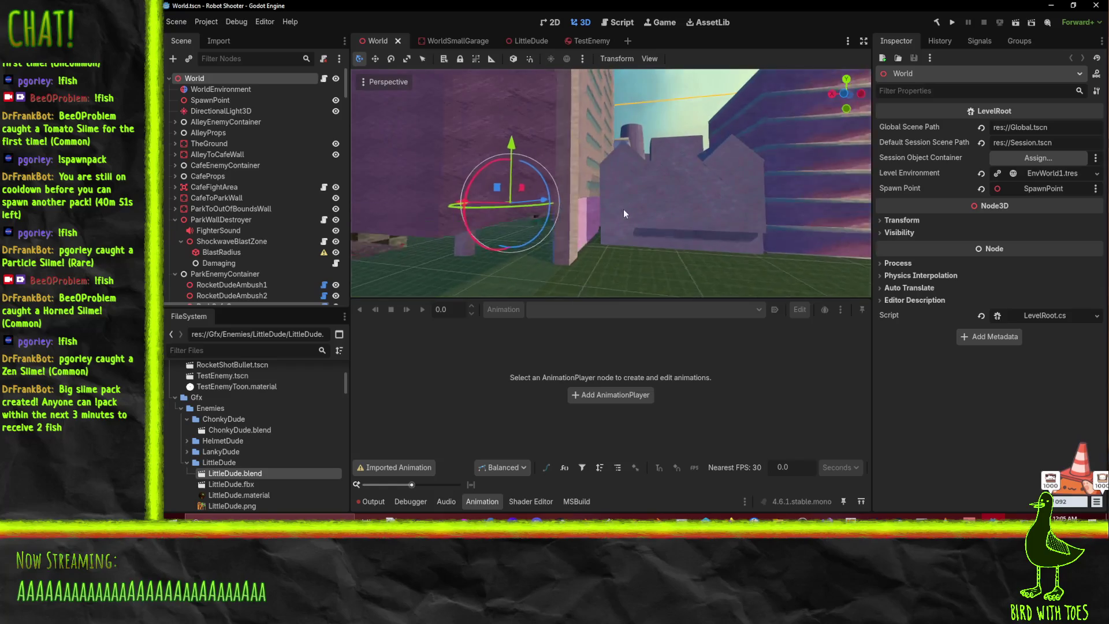
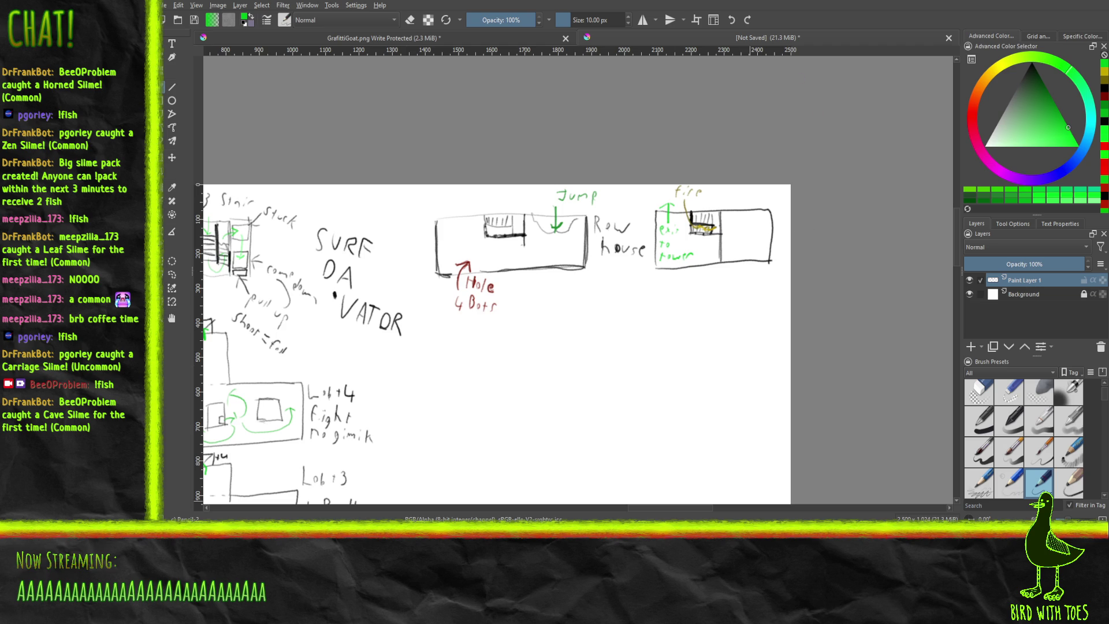
Recentre the sketches, pick black, and draw the top edge and left wall of a new outline.
{"action": "left_click_drag", "start_coordinate": [492, 397], "coordinate": [543, 295]}
{"action": "scroll", "coordinate": [652, 284], "scroll_direction": "down", "scroll_amount": 3}
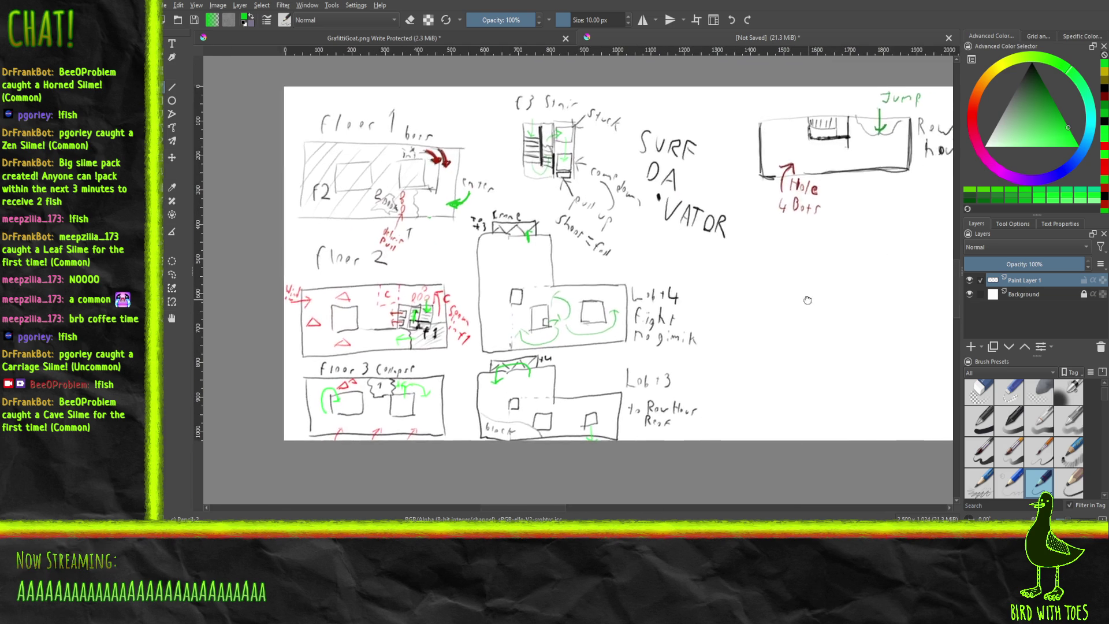
{"action": "scroll", "coordinate": [736, 306], "scroll_direction": "up", "scroll_amount": 2}
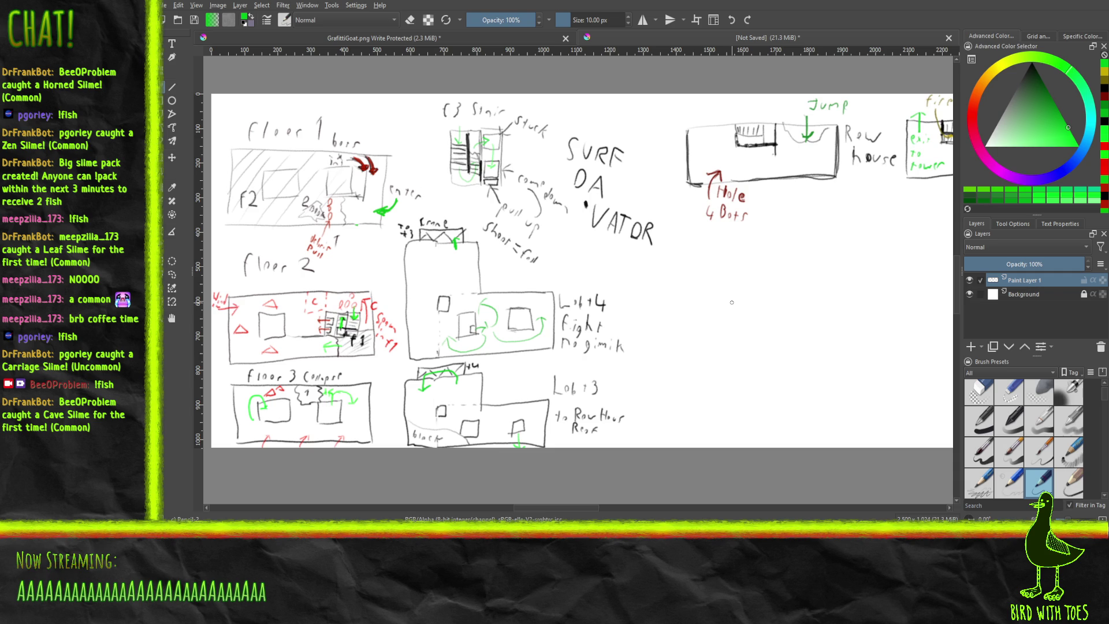
{"action": "left_click_drag", "start_coordinate": [731, 302], "coordinate": [724, 316]}
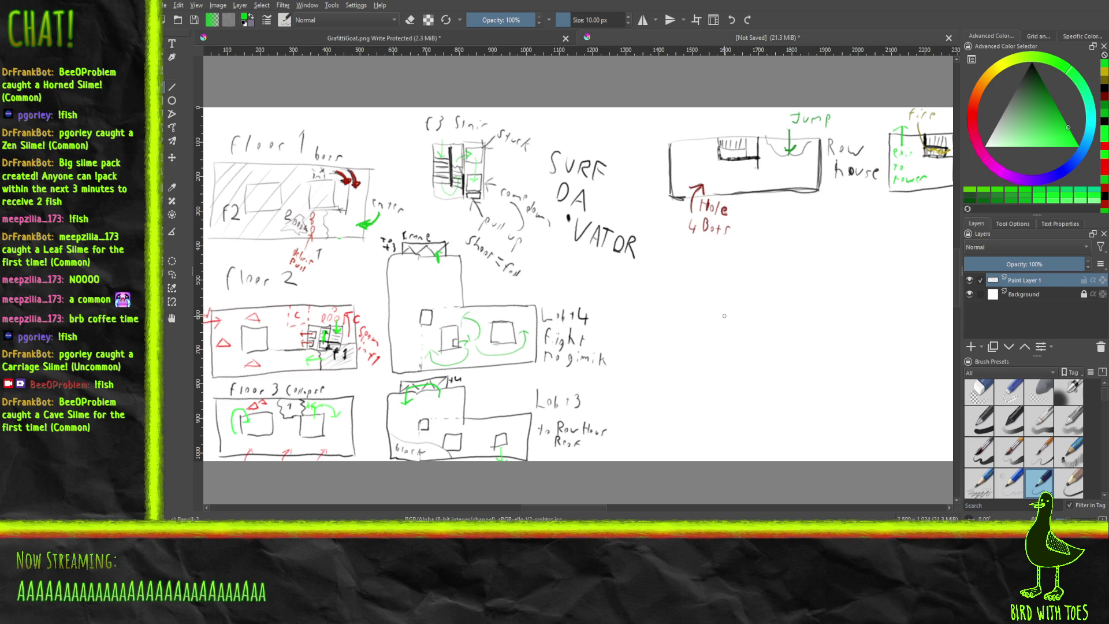
{"action": "left_click_drag", "start_coordinate": [1042, 109], "coordinate": [1036, 62]}
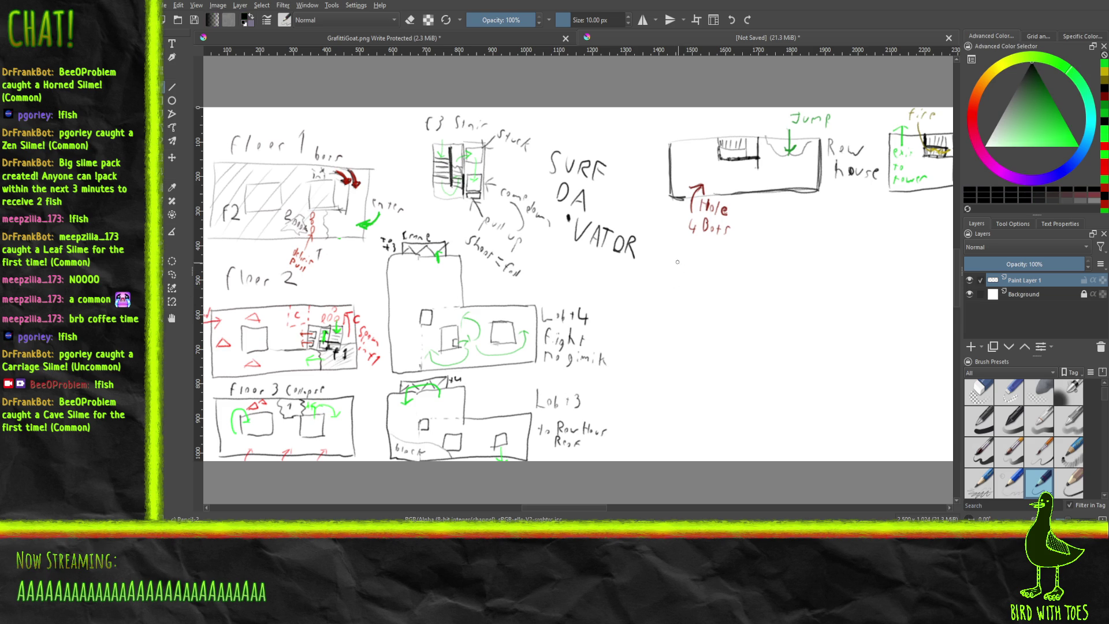
{"action": "mouse_move", "coordinate": [672, 264]}
{"action": "left_mouse_down"}
{"action": "mouse_move", "coordinate": [729, 261]}
{"action": "mouse_move", "coordinate": [734, 312]}
{"action": "mouse_move", "coordinate": [811, 302]}
{"action": "left_mouse_up"}
{"action": "mouse_move", "coordinate": [673, 262]}
{"action": "left_mouse_down"}
{"action": "mouse_move", "coordinate": [679, 363]}
{"action": "mouse_move", "coordinate": [812, 355]}
{"action": "mouse_move", "coordinate": [810, 302]}
{"action": "left_mouse_up"}
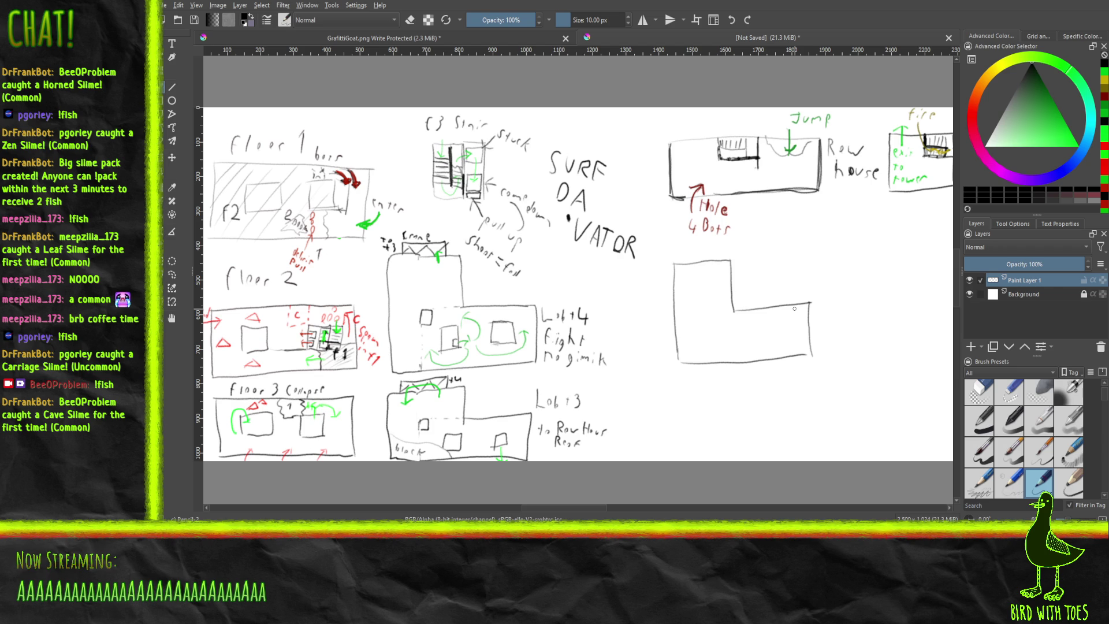
Draw a green entry arrow inside the outline, then start a black label beside it.
{"action": "left_click", "coordinate": [1053, 103]}
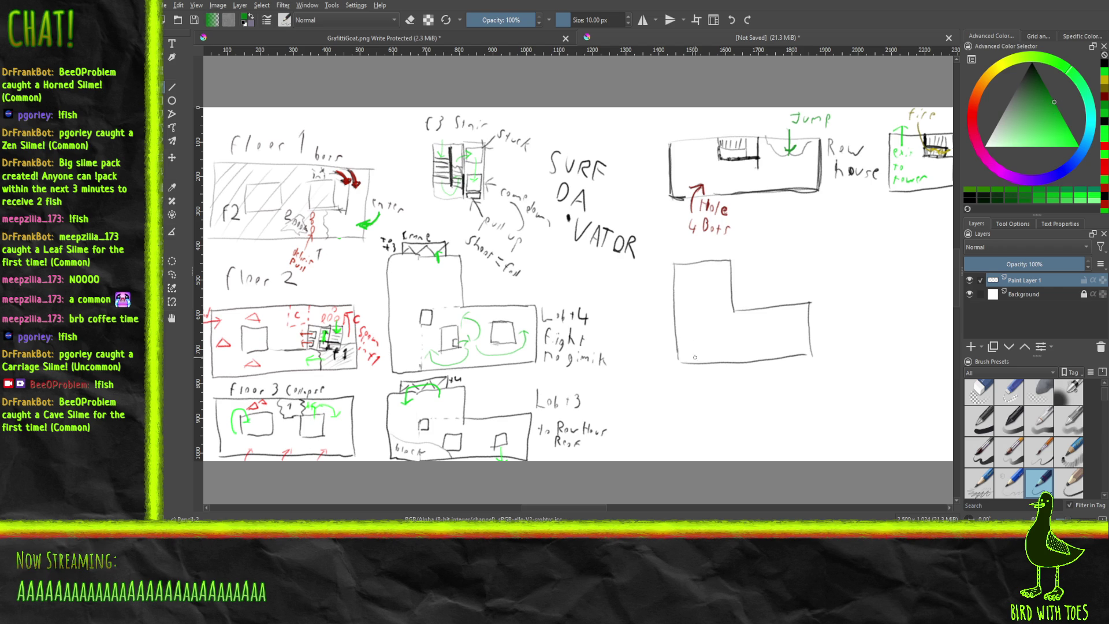
{"action": "left_click_drag", "start_coordinate": [691, 369], "coordinate": [694, 355]}
{"action": "left_click_drag", "start_coordinate": [1043, 74], "coordinate": [1021, 57]}
{"action": "left_click_drag", "start_coordinate": [635, 306], "coordinate": [662, 312]}
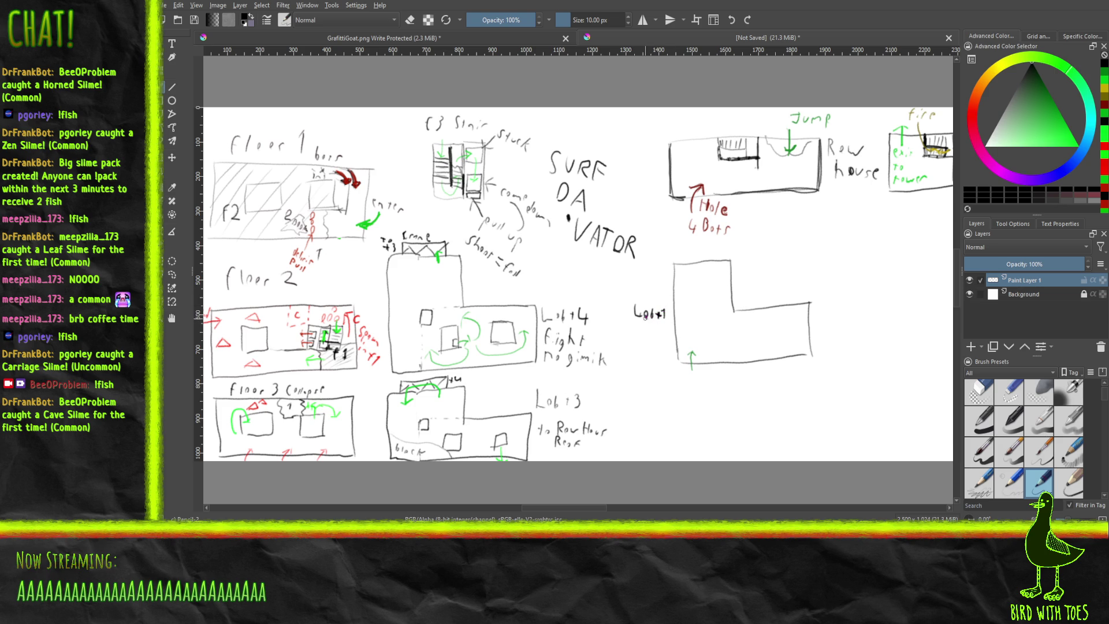
Retouch the Lot 4 label and the word 'fight', and add an arrow down from the Row House Roof note.
{"action": "left_click_drag", "start_coordinate": [545, 321], "coordinate": [569, 315]}
{"action": "left_click_drag", "start_coordinate": [581, 346], "coordinate": [587, 339]}
{"action": "left_click_drag", "start_coordinate": [536, 443], "coordinate": [537, 456]}
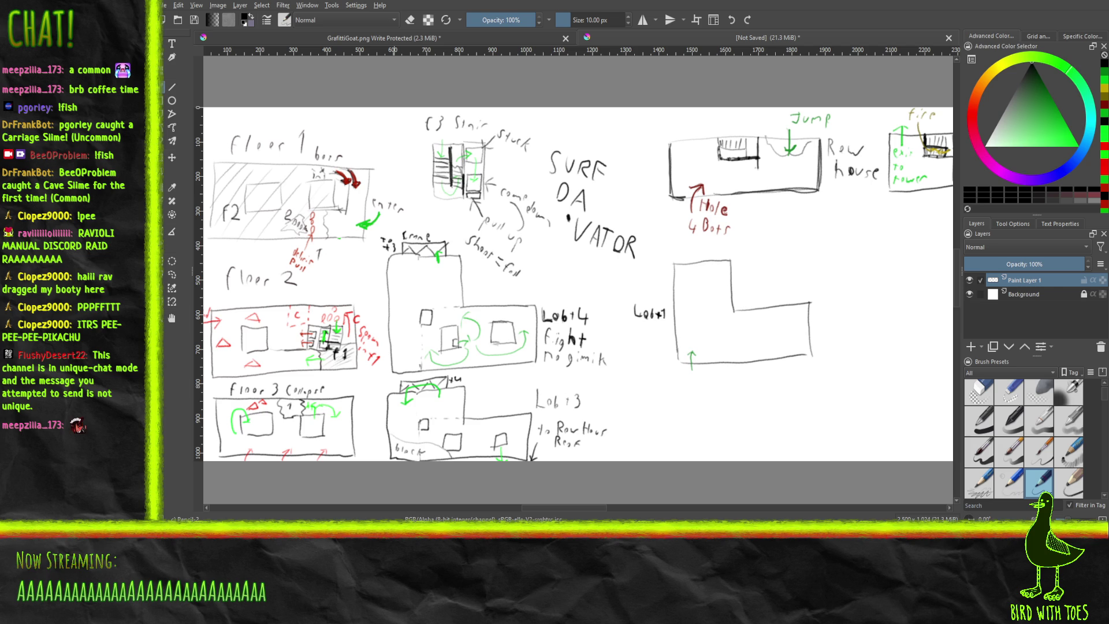
In the Godot World scene, orbit across the rooftops and close over the alley and enemies.
{"action": "key", "text": "alt+Tab"}
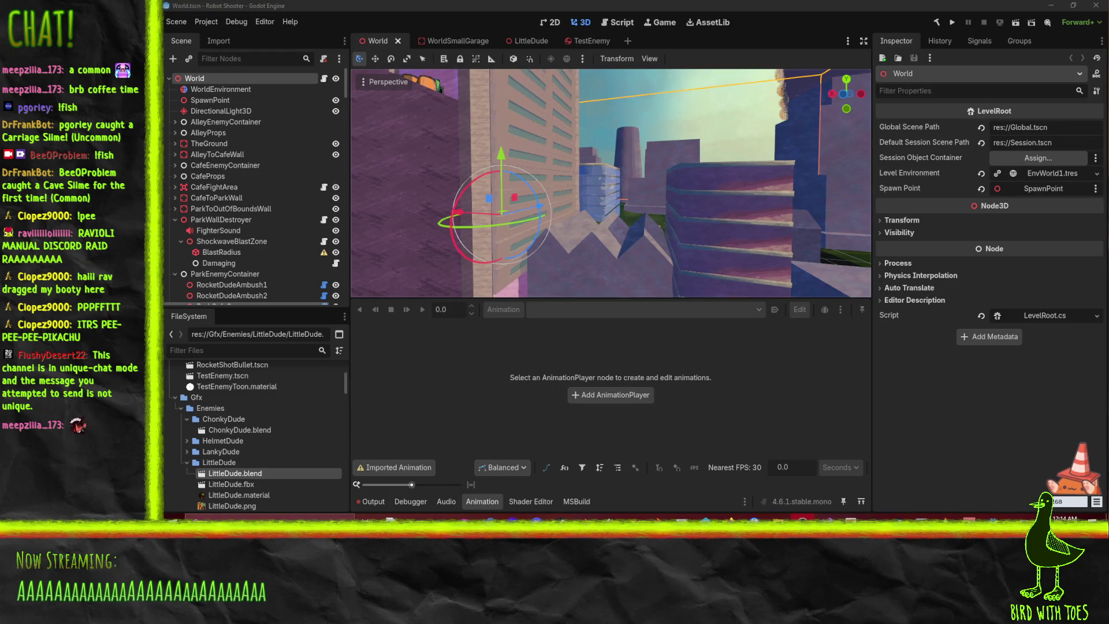
{"action": "mouse_move", "coordinate": [601, 203]}
{"action": "left_mouse_down"}
{"action": "mouse_move", "coordinate": [616, 209]}
{"action": "mouse_move", "coordinate": [578, 215]}
{"action": "mouse_move", "coordinate": [472, 175]}
{"action": "mouse_move", "coordinate": [699, 207]}
{"action": "mouse_move", "coordinate": [554, 218]}
{"action": "mouse_move", "coordinate": [633, 163]}
{"action": "mouse_move", "coordinate": [688, 182]}
{"action": "mouse_move", "coordinate": [639, 215]}
{"action": "mouse_move", "coordinate": [718, 246]}
{"action": "left_mouse_up"}
{"action": "mouse_move", "coordinate": [606, 225]}
{"action": "left_mouse_down"}
{"action": "mouse_move", "coordinate": [556, 108]}
{"action": "mouse_move", "coordinate": [564, 163]}
{"action": "left_mouse_up"}
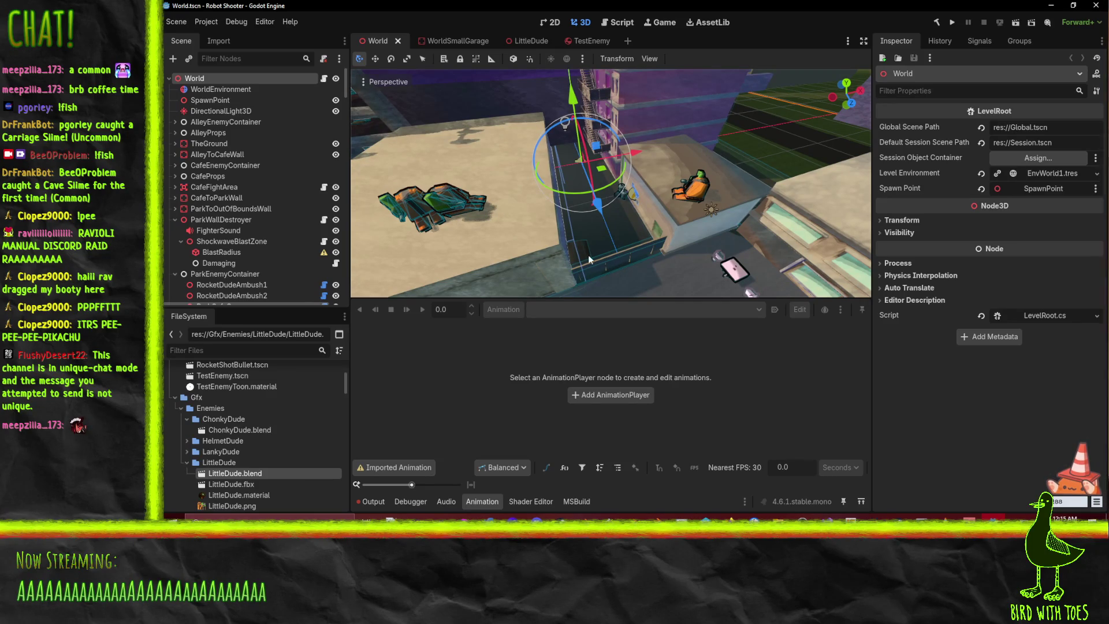
{"action": "mouse_move", "coordinate": [590, 252]}
{"action": "left_mouse_down"}
{"action": "mouse_move", "coordinate": [626, 209]}
{"action": "mouse_move", "coordinate": [602, 139]}
{"action": "left_mouse_up"}
{"action": "mouse_move", "coordinate": [615, 245]}
{"action": "left_mouse_down"}
{"action": "mouse_move", "coordinate": [664, 151]}
{"action": "mouse_move", "coordinate": [688, 167]}
{"action": "left_mouse_up"}
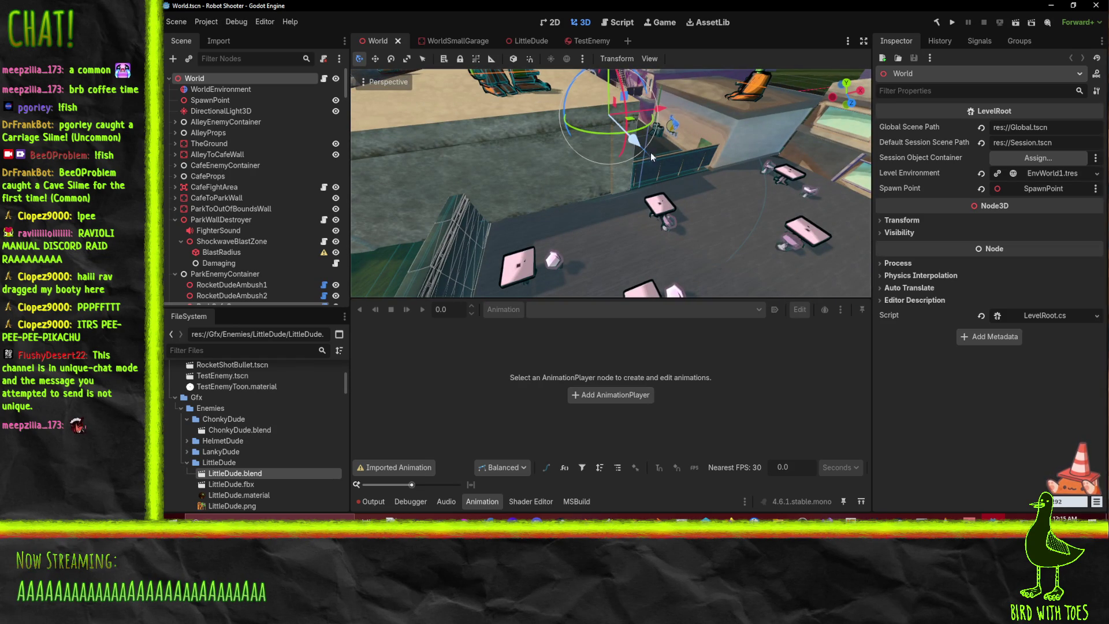
{"action": "mouse_move", "coordinate": [470, 226]}
{"action": "left_mouse_down"}
{"action": "mouse_move", "coordinate": [363, 207]}
{"action": "mouse_move", "coordinate": [414, 179]}
{"action": "mouse_move", "coordinate": [712, 243]}
{"action": "mouse_move", "coordinate": [479, 199]}
{"action": "mouse_move", "coordinate": [472, 250]}
{"action": "mouse_move", "coordinate": [557, 175]}
{"action": "left_mouse_up"}
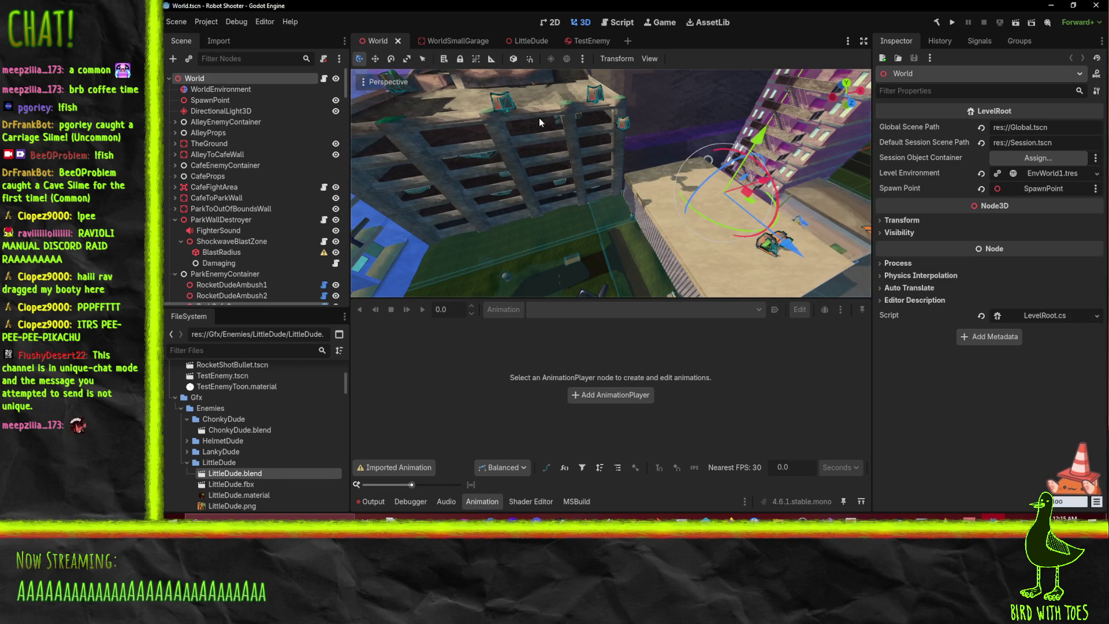
{"action": "mouse_move", "coordinate": [463, 123]}
{"action": "left_mouse_down"}
{"action": "mouse_move", "coordinate": [601, 158]}
{"action": "mouse_move", "coordinate": [788, 247]}
{"action": "left_mouse_up"}
{"action": "mouse_move", "coordinate": [580, 131]}
{"action": "left_mouse_down"}
{"action": "mouse_move", "coordinate": [487, 173]}
{"action": "mouse_move", "coordinate": [732, 216]}
{"action": "mouse_move", "coordinate": [746, 230]}
{"action": "mouse_move", "coordinate": [594, 112]}
{"action": "mouse_move", "coordinate": [653, 193]}
{"action": "mouse_move", "coordinate": [696, 148]}
{"action": "mouse_move", "coordinate": [797, 199]}
{"action": "left_mouse_up"}
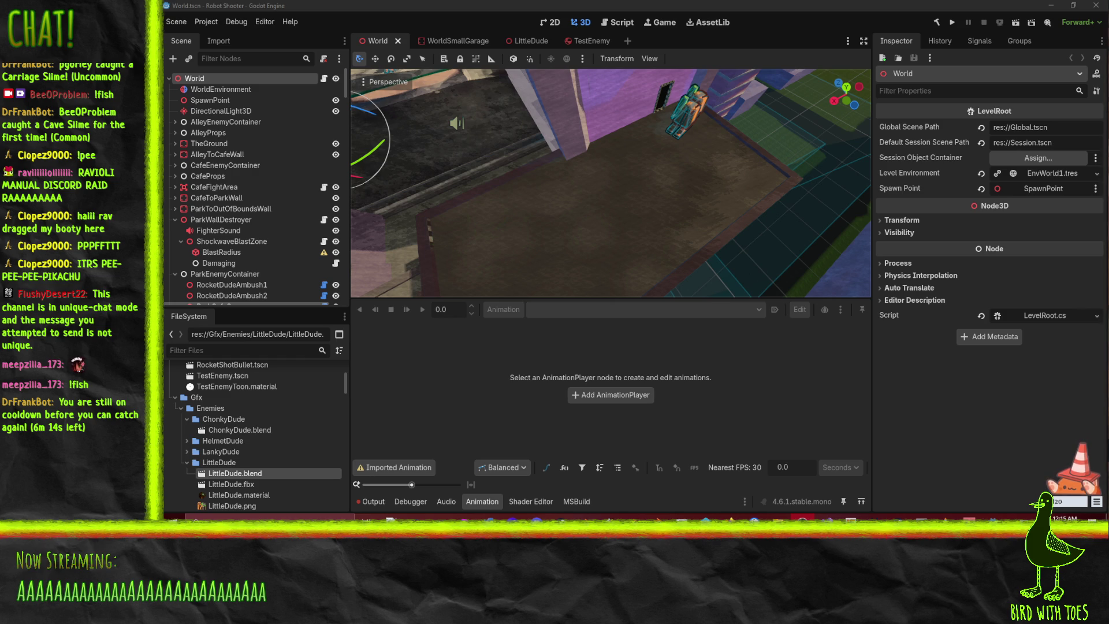
Orbit around the tall building and down the alley, then return to the Krita sketch.
{"action": "mouse_move", "coordinate": [667, 105]}
{"action": "left_mouse_down"}
{"action": "mouse_move", "coordinate": [647, 115]}
{"action": "mouse_move", "coordinate": [668, 105]}
{"action": "mouse_move", "coordinate": [649, 144]}
{"action": "mouse_move", "coordinate": [702, 127]}
{"action": "mouse_move", "coordinate": [692, 144]}
{"action": "left_mouse_up"}
{"action": "scroll", "coordinate": [685, 136], "scroll_direction": "up", "scroll_amount": 2}
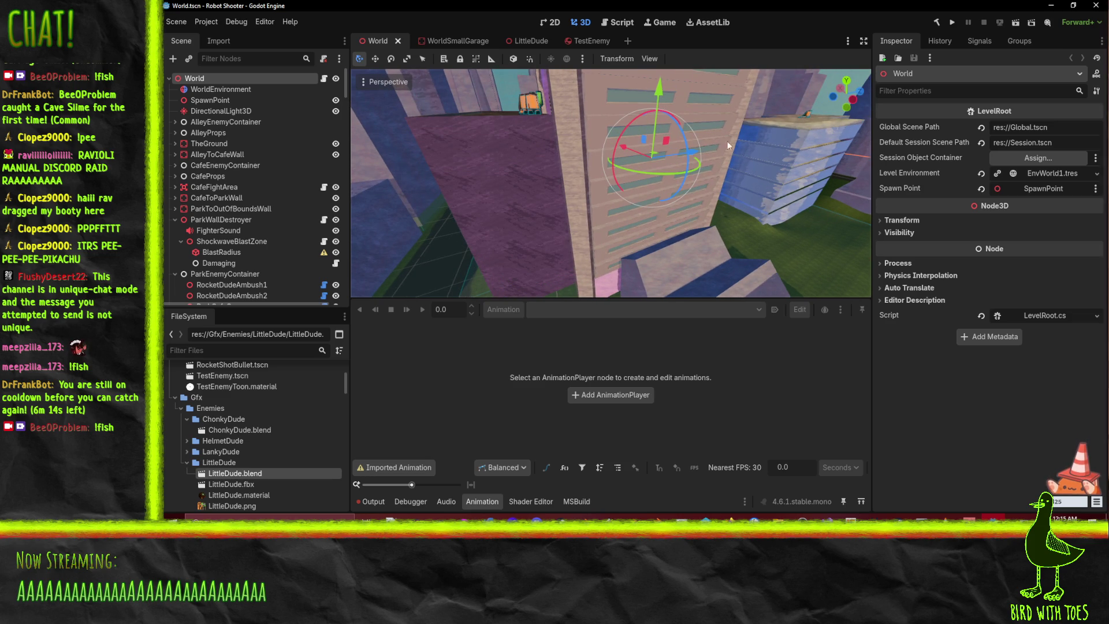
{"action": "mouse_move", "coordinate": [605, 119]}
{"action": "left_mouse_down"}
{"action": "mouse_move", "coordinate": [652, 214]}
{"action": "mouse_move", "coordinate": [677, 202]}
{"action": "mouse_move", "coordinate": [668, 186]}
{"action": "mouse_move", "coordinate": [622, 182]}
{"action": "mouse_move", "coordinate": [557, 195]}
{"action": "left_mouse_up"}
{"action": "mouse_move", "coordinate": [626, 175]}
{"action": "left_mouse_down"}
{"action": "mouse_move", "coordinate": [615, 165]}
{"action": "mouse_move", "coordinate": [575, 192]}
{"action": "mouse_move", "coordinate": [574, 240]}
{"action": "left_mouse_up"}
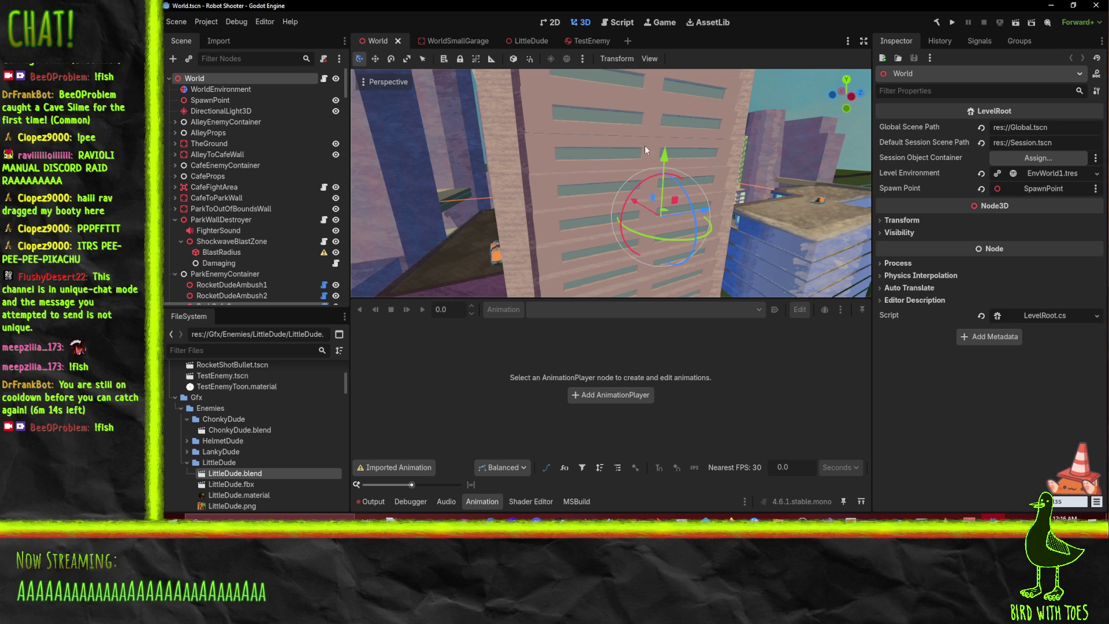
{"action": "mouse_move", "coordinate": [650, 160]}
{"action": "left_mouse_down"}
{"action": "mouse_move", "coordinate": [622, 98]}
{"action": "mouse_move", "coordinate": [618, 337]}
{"action": "mouse_move", "coordinate": [629, 115]}
{"action": "mouse_move", "coordinate": [673, 169]}
{"action": "mouse_move", "coordinate": [660, 23]}
{"action": "left_mouse_up"}
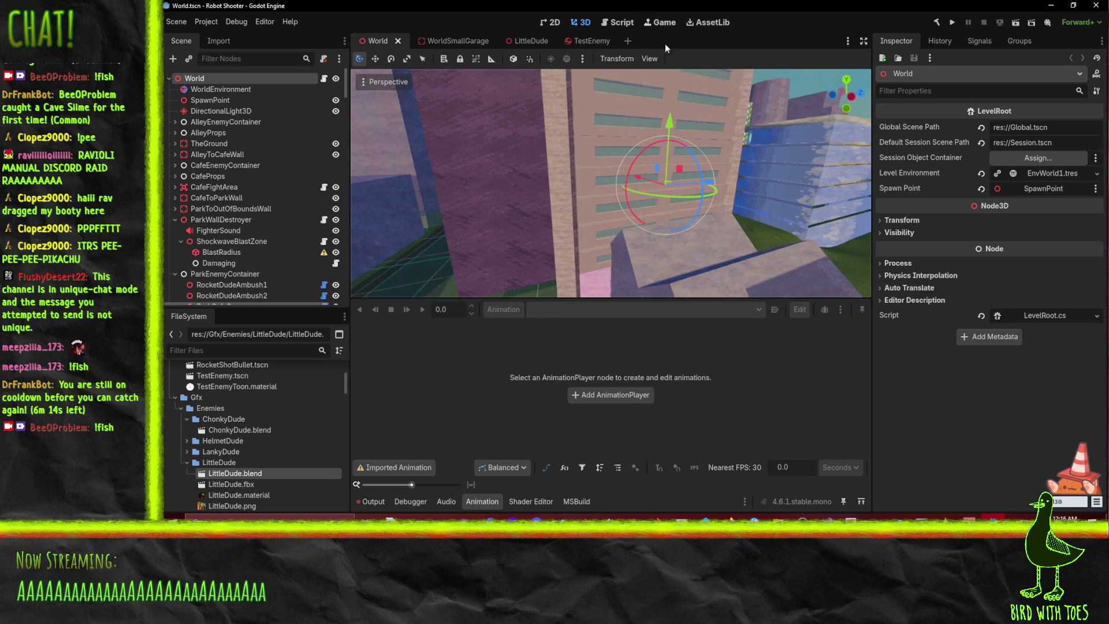
{"action": "mouse_move", "coordinate": [649, 223]}
{"action": "left_mouse_down"}
{"action": "mouse_move", "coordinate": [816, 139]}
{"action": "mouse_move", "coordinate": [352, 151]}
{"action": "left_mouse_up"}
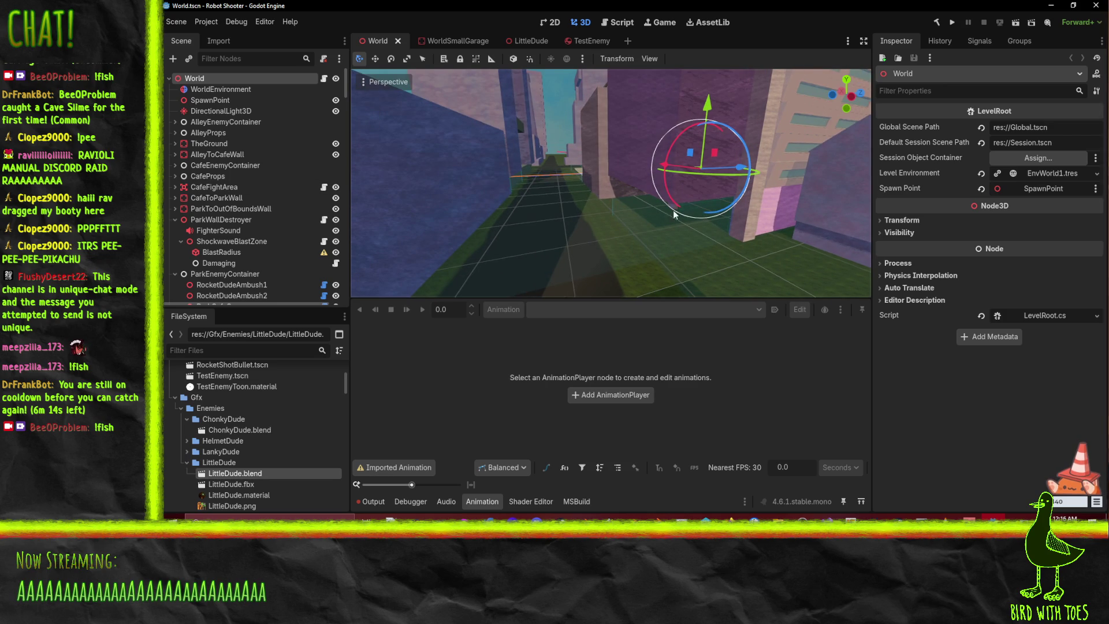
{"action": "mouse_move", "coordinate": [672, 217]}
{"action": "left_mouse_down"}
{"action": "mouse_move", "coordinate": [545, 272]}
{"action": "mouse_move", "coordinate": [473, 84]}
{"action": "left_mouse_up"}
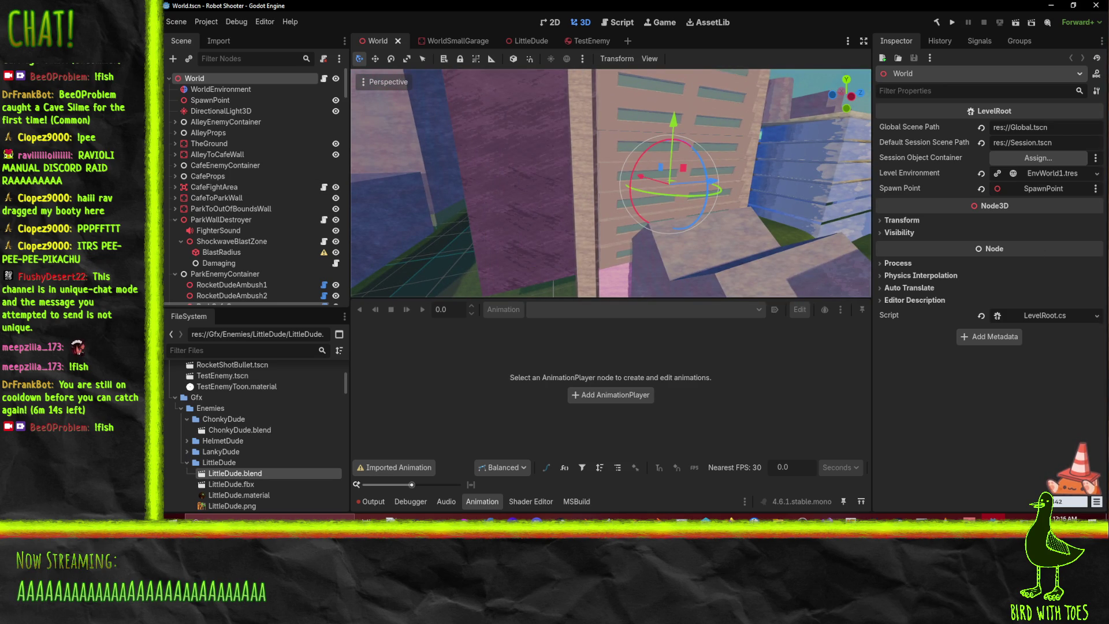
{"action": "key", "text": "alt+Tab"}
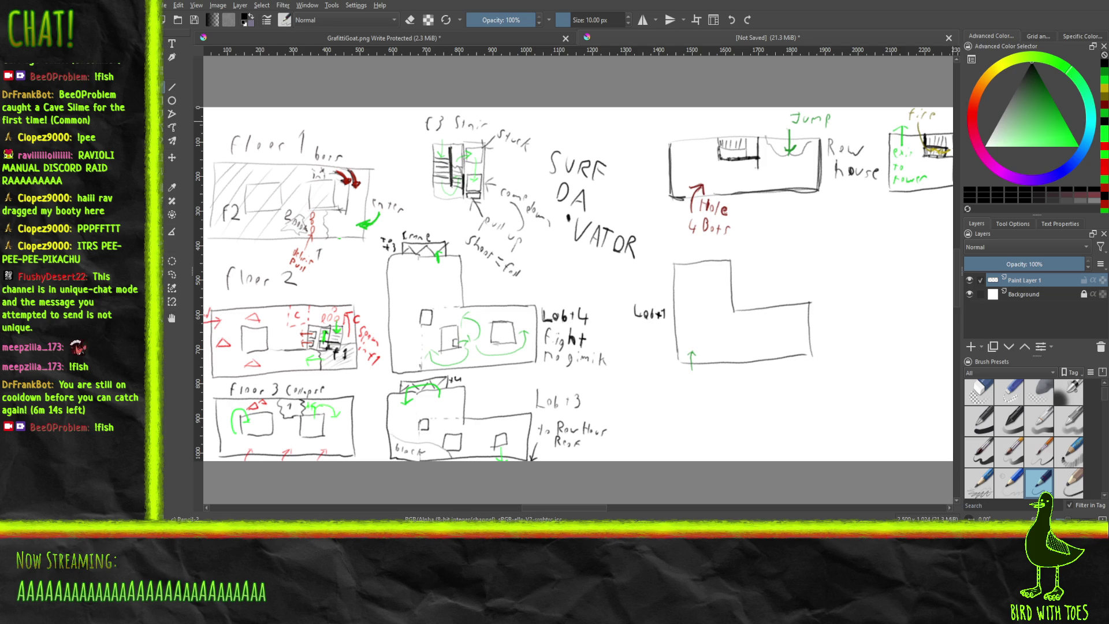
{"action": "mouse_move", "coordinate": [365, 226]}
{"action": "left_mouse_down"}
{"action": "mouse_move", "coordinate": [381, 190]}
{"action": "mouse_move", "coordinate": [370, 225]}
{"action": "mouse_move", "coordinate": [458, 231]}
{"action": "mouse_move", "coordinate": [480, 247]}
{"action": "mouse_move", "coordinate": [608, 245]}
{"action": "left_mouse_up"}
{"action": "scroll", "coordinate": [458, 231], "scroll_direction": "up", "scroll_amount": 5}
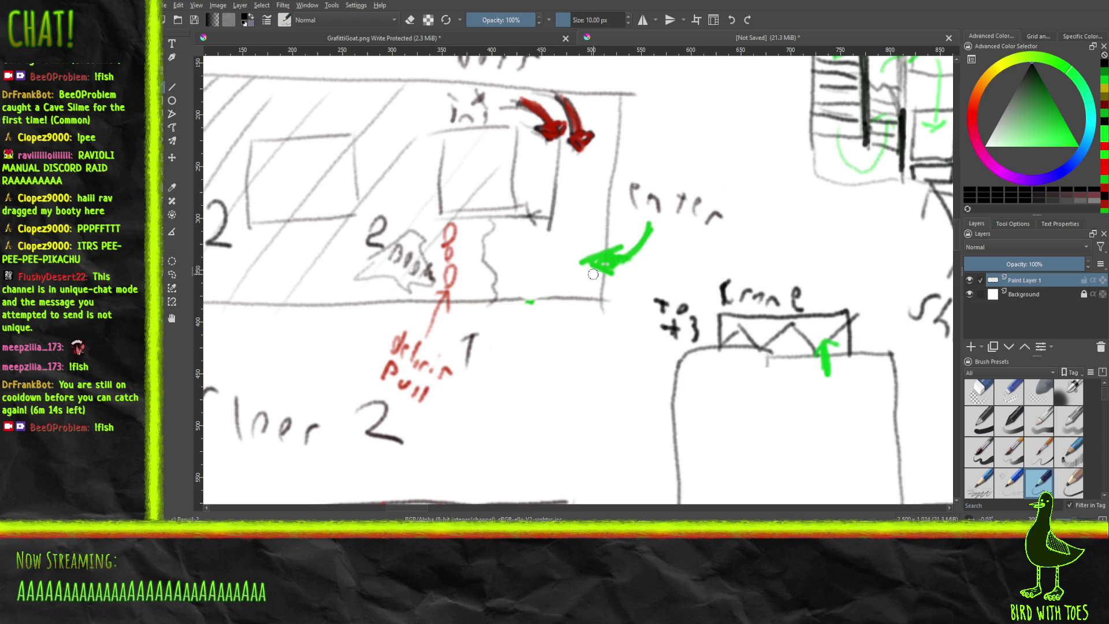
{"action": "scroll", "coordinate": [604, 236], "scroll_direction": "down", "scroll_amount": 5}
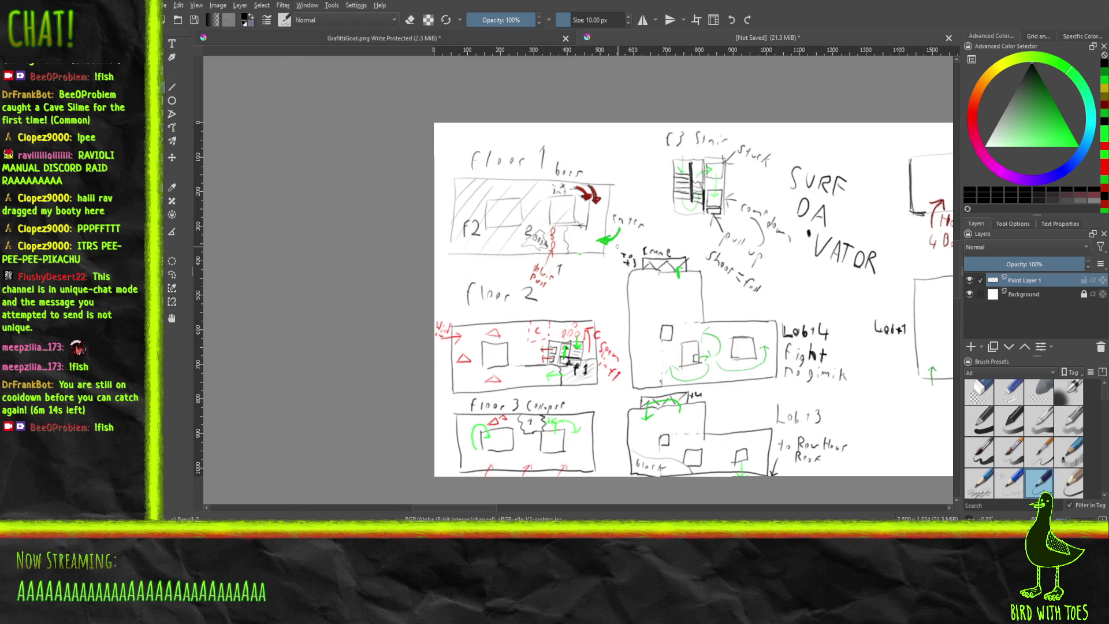
{"action": "scroll", "coordinate": [615, 245], "scroll_direction": "up", "scroll_amount": 2}
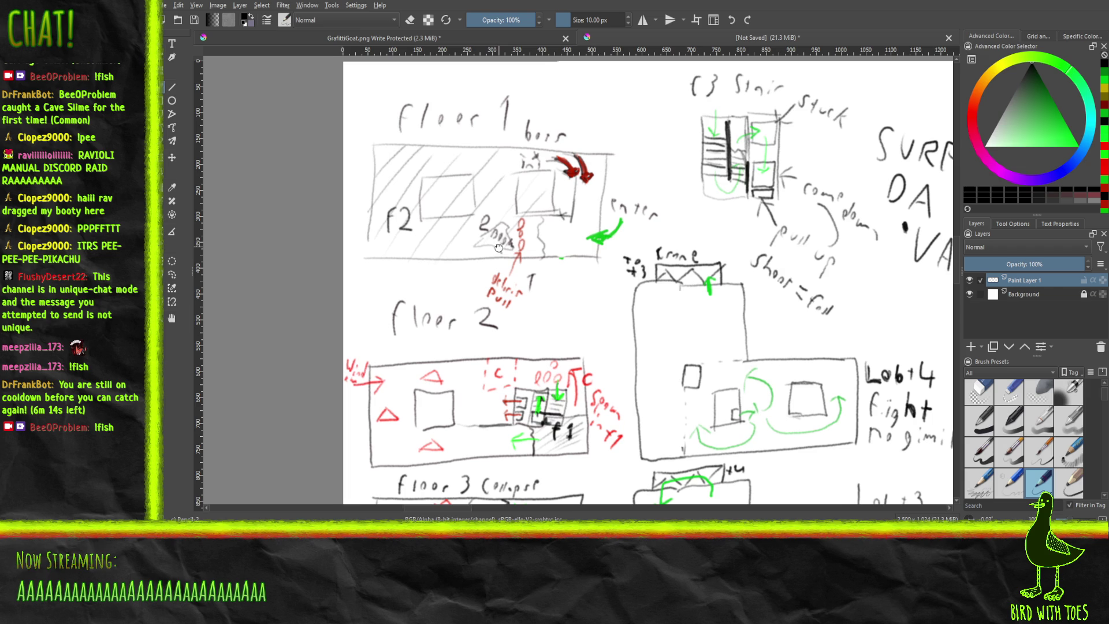
{"action": "mouse_move", "coordinate": [484, 441]}
{"action": "left_mouse_down"}
{"action": "mouse_move", "coordinate": [505, 413]}
{"action": "mouse_move", "coordinate": [494, 430]}
{"action": "mouse_move", "coordinate": [527, 295]}
{"action": "left_mouse_up"}
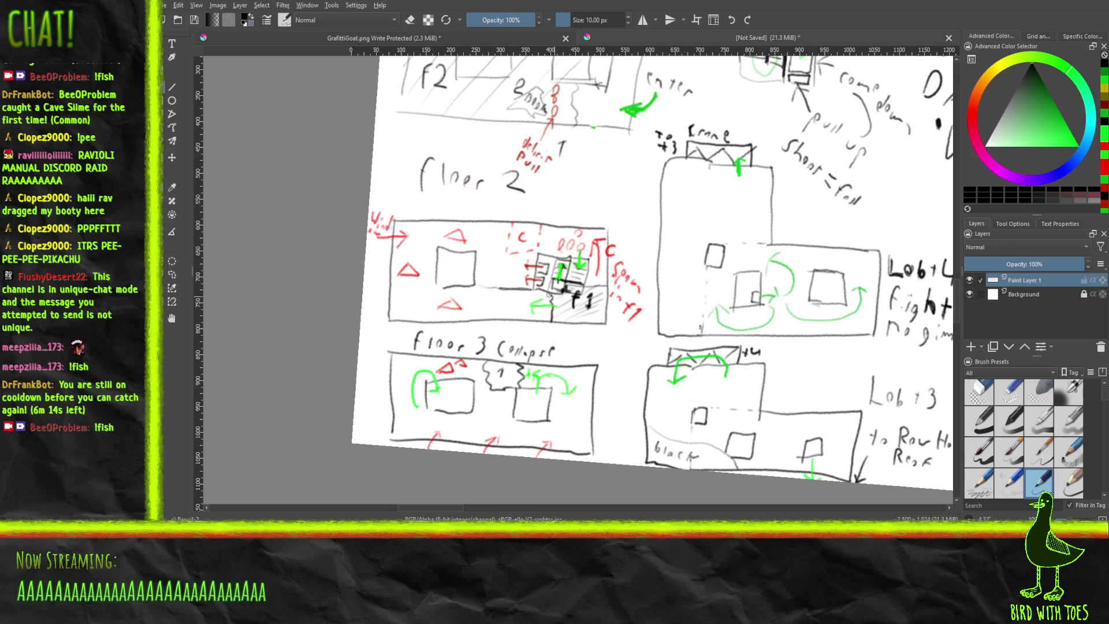
{"action": "left_click_drag", "start_coordinate": [582, 289], "coordinate": [471, 282]}
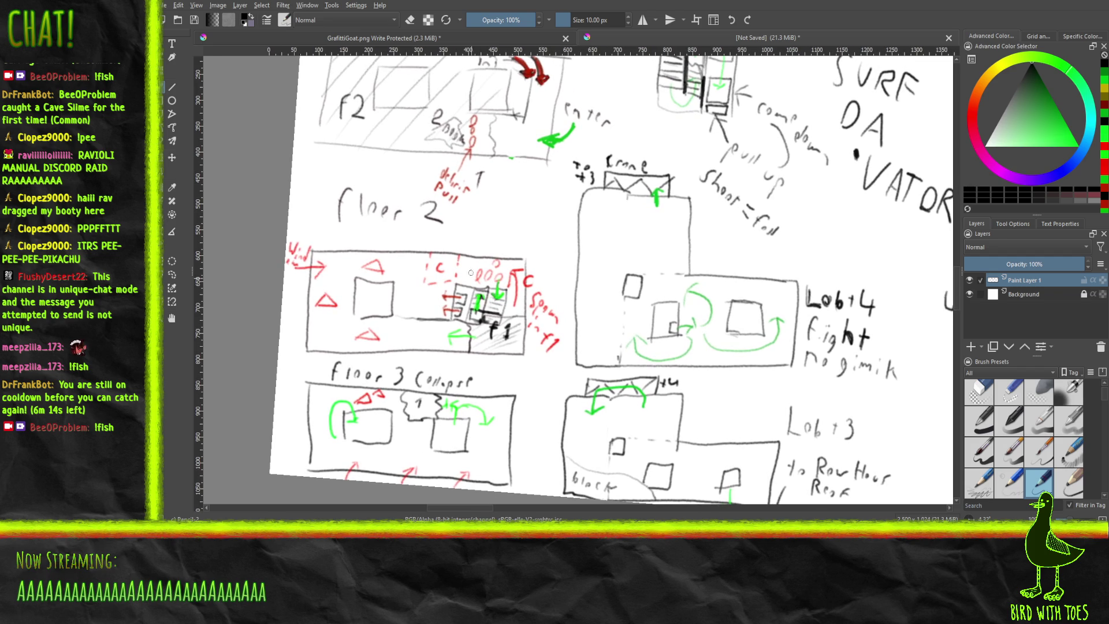
{"action": "scroll", "coordinate": [471, 378], "scroll_direction": "down", "scroll_amount": 3}
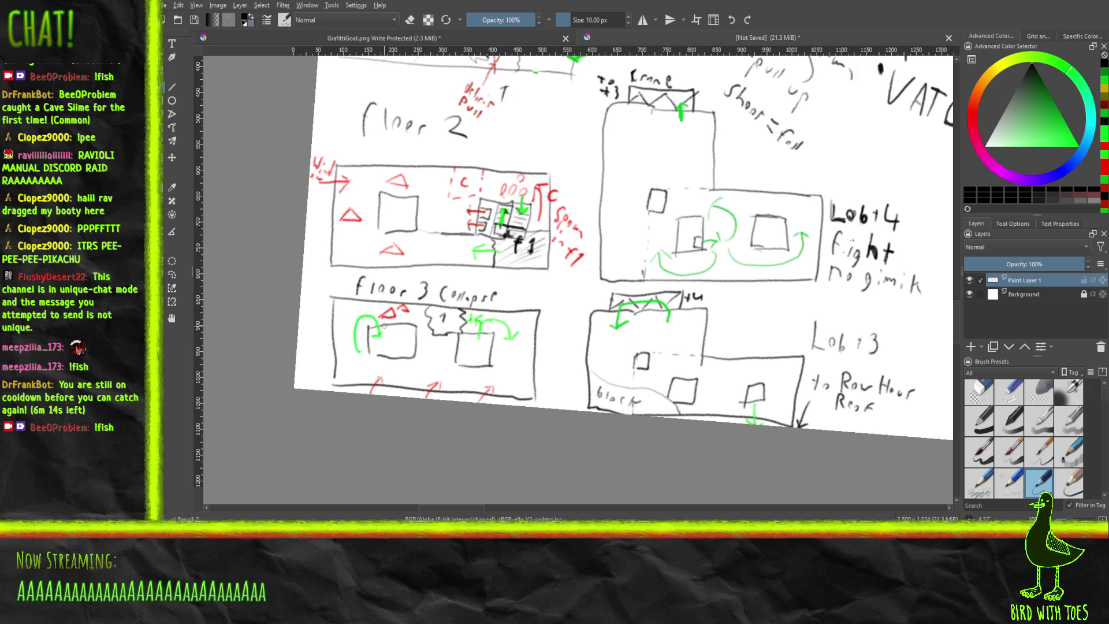
{"action": "mouse_move", "coordinate": [392, 339]}
{"action": "left_mouse_down"}
{"action": "mouse_move", "coordinate": [290, 350]}
{"action": "mouse_move", "coordinate": [122, 415]}
{"action": "mouse_move", "coordinate": [149, 437]}
{"action": "left_mouse_up"}
{"action": "mouse_move", "coordinate": [469, 342]}
{"action": "left_mouse_down"}
{"action": "mouse_move", "coordinate": [566, 416]}
{"action": "mouse_move", "coordinate": [525, 388]}
{"action": "mouse_move", "coordinate": [520, 301]}
{"action": "mouse_move", "coordinate": [487, 173]}
{"action": "mouse_move", "coordinate": [496, 254]}
{"action": "mouse_move", "coordinate": [479, 208]}
{"action": "left_mouse_up"}
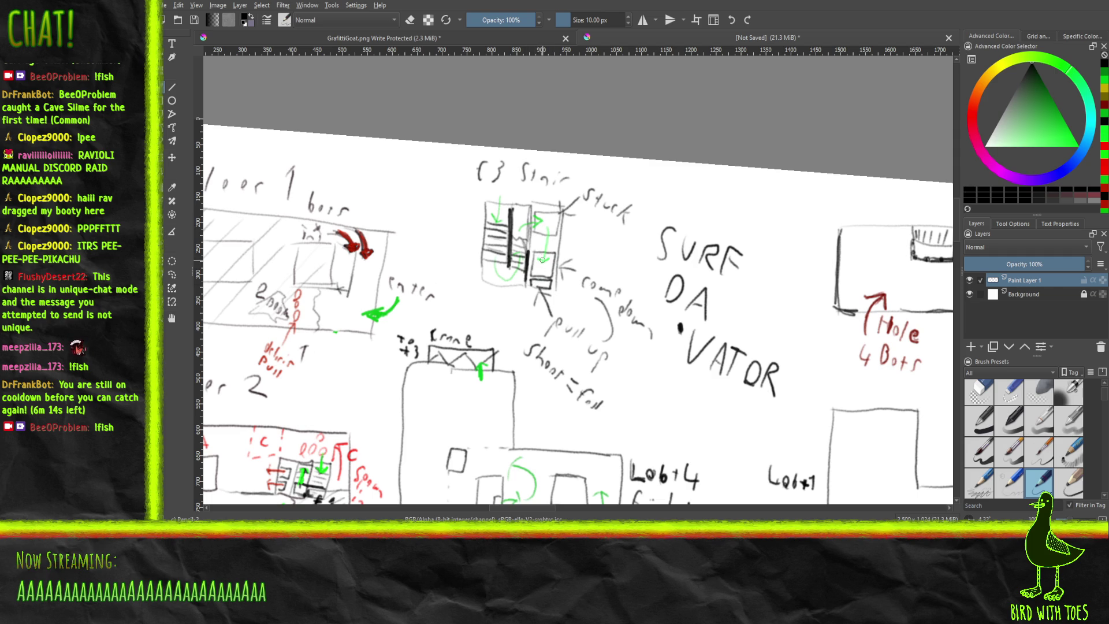
{"action": "left_click_drag", "start_coordinate": [542, 260], "coordinate": [451, 196]}
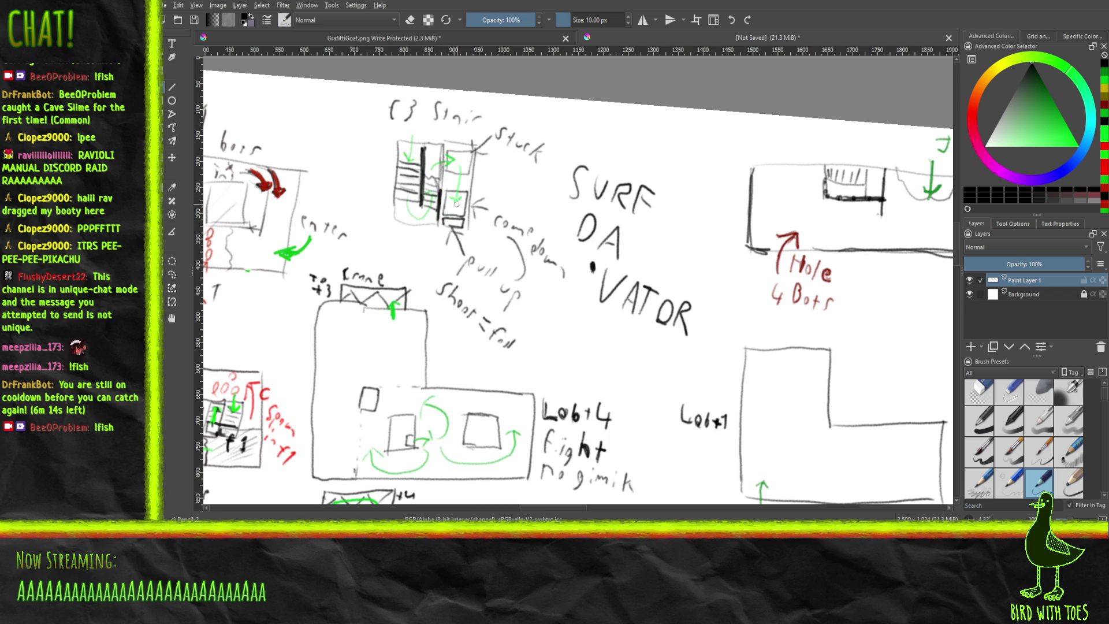
{"action": "left_click_drag", "start_coordinate": [457, 208], "coordinate": [412, 172]}
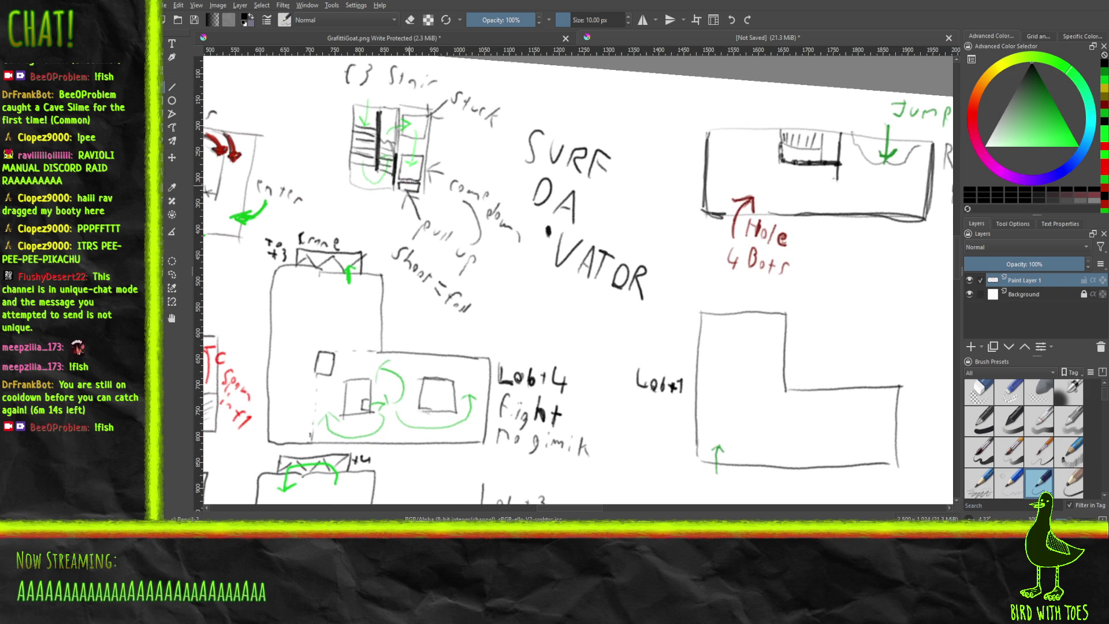
{"action": "mouse_move", "coordinate": [405, 188]}
{"action": "left_mouse_down"}
{"action": "mouse_move", "coordinate": [423, 164]}
{"action": "mouse_move", "coordinate": [485, 154]}
{"action": "left_mouse_up"}
{"action": "left_click_drag", "start_coordinate": [443, 310], "coordinate": [480, 267]}
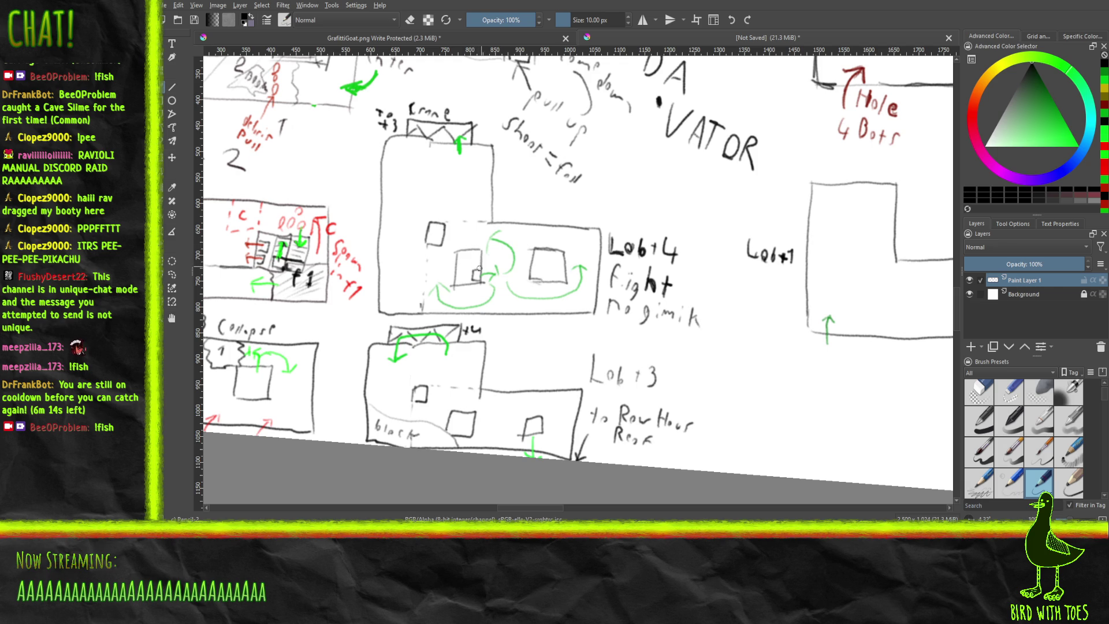
{"action": "left_click_drag", "start_coordinate": [497, 281], "coordinate": [415, 318]}
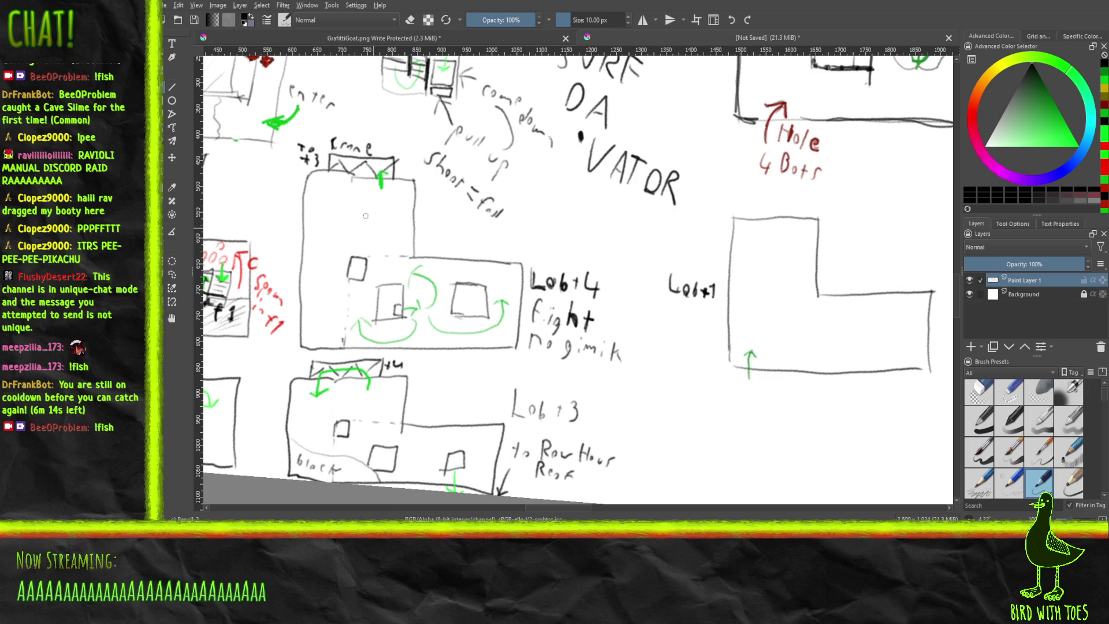
{"action": "left_click_drag", "start_coordinate": [355, 202], "coordinate": [407, 248]}
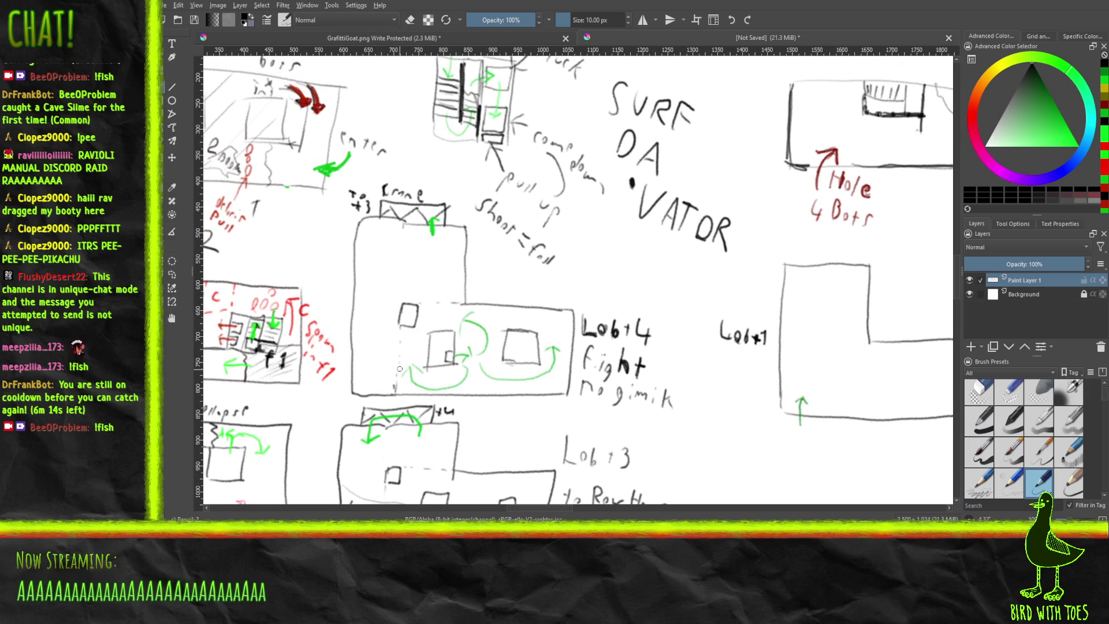
{"action": "left_click_drag", "start_coordinate": [414, 396], "coordinate": [380, 233]}
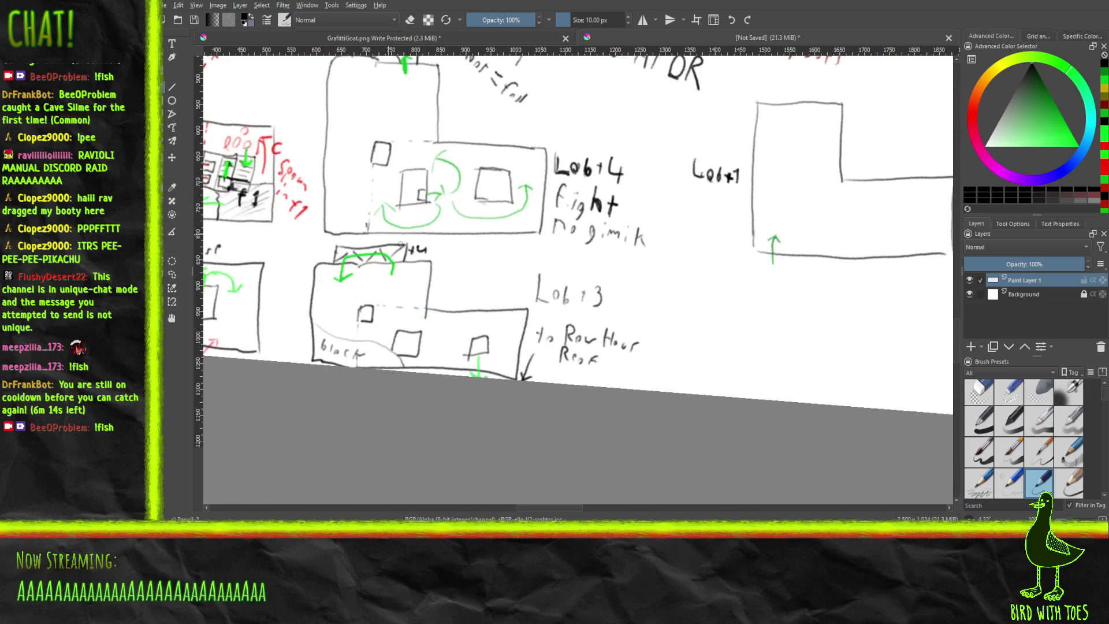
{"action": "mouse_move", "coordinate": [448, 347]}
{"action": "left_mouse_down"}
{"action": "mouse_move", "coordinate": [314, 369]}
{"action": "mouse_move", "coordinate": [304, 406]}
{"action": "mouse_move", "coordinate": [201, 474]}
{"action": "left_mouse_up"}
{"action": "mouse_move", "coordinate": [492, 178]}
{"action": "left_mouse_down"}
{"action": "mouse_move", "coordinate": [358, 347]}
{"action": "mouse_move", "coordinate": [379, 361]}
{"action": "left_mouse_up"}
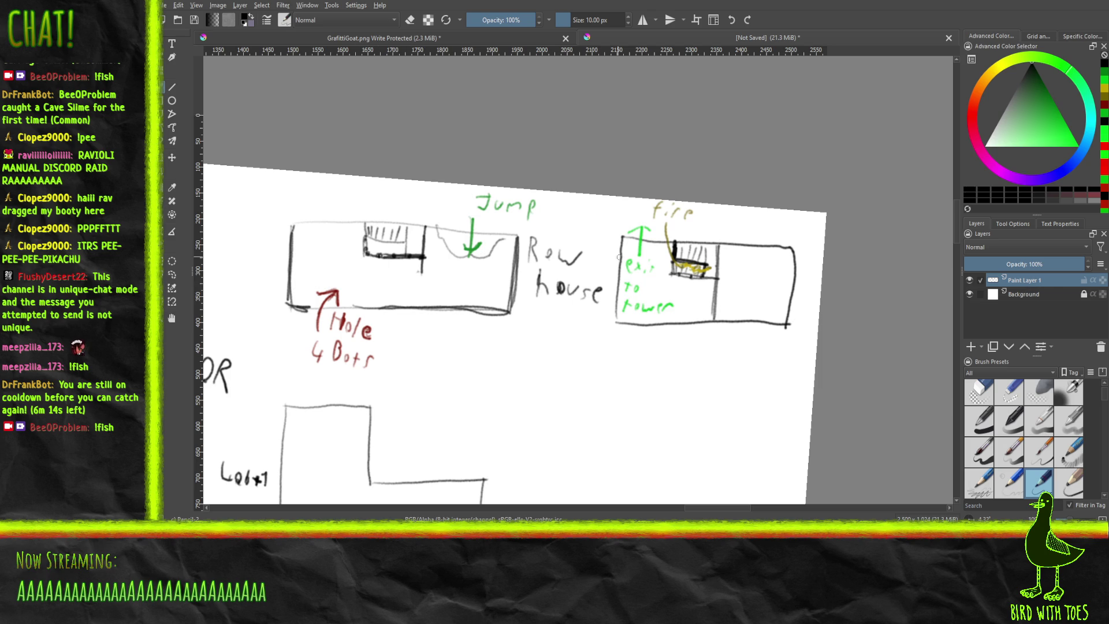
{"action": "scroll", "coordinate": [615, 255], "scroll_direction": "left", "scroll_amount": 3}
{"action": "scroll", "coordinate": [520, 277], "scroll_direction": "down", "scroll_amount": 5}
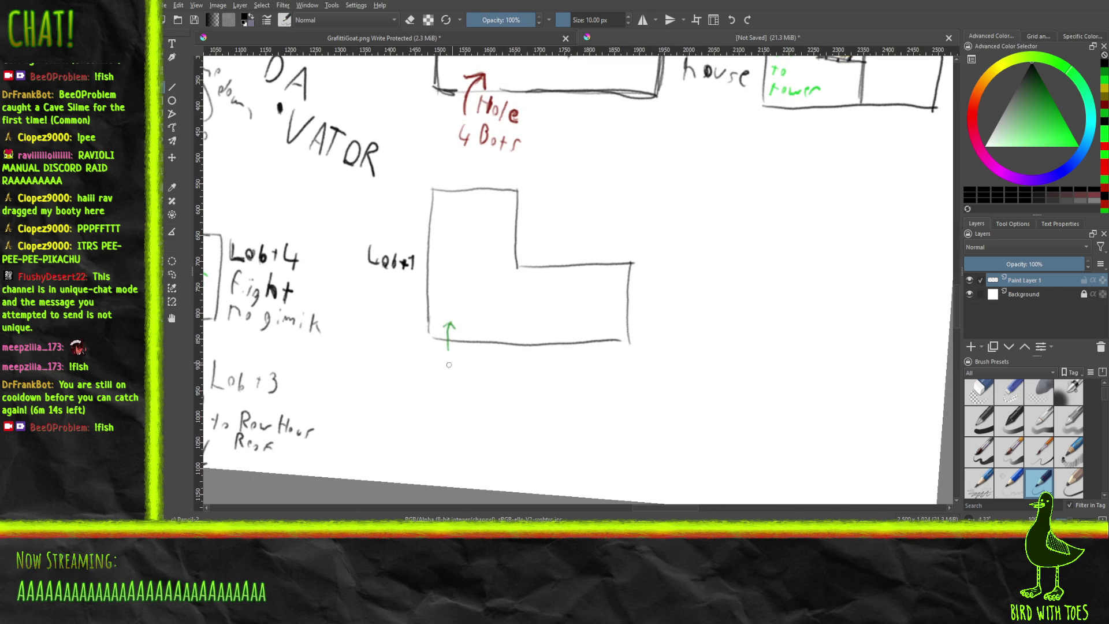
{"action": "scroll", "coordinate": [427, 306], "scroll_direction": "right", "scroll_amount": 2}
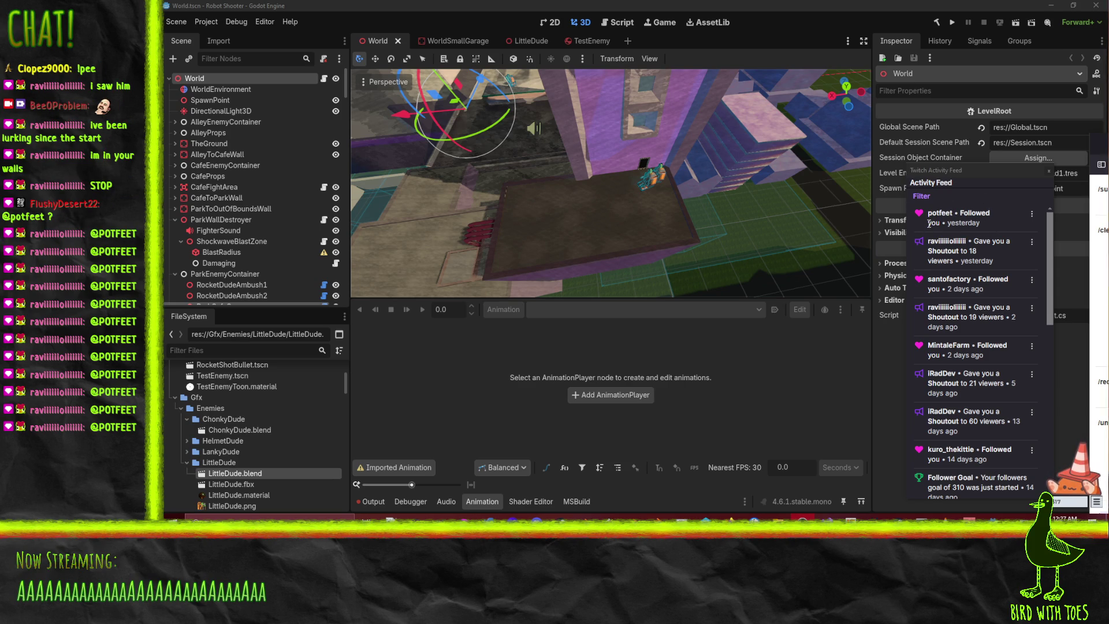
Move the activity feed window to the right screen edge and make it taller.
{"action": "left_click_drag", "start_coordinate": [951, 175], "coordinate": [1106, 175]}
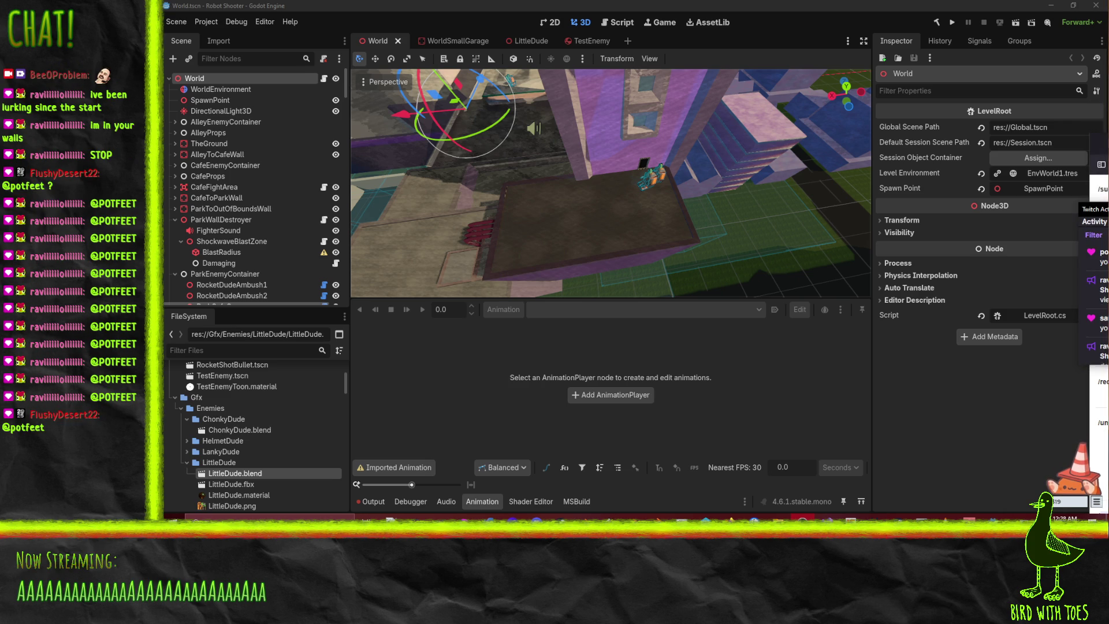
{"action": "left_click_drag", "start_coordinate": [1094, 203], "coordinate": [1094, 78]}
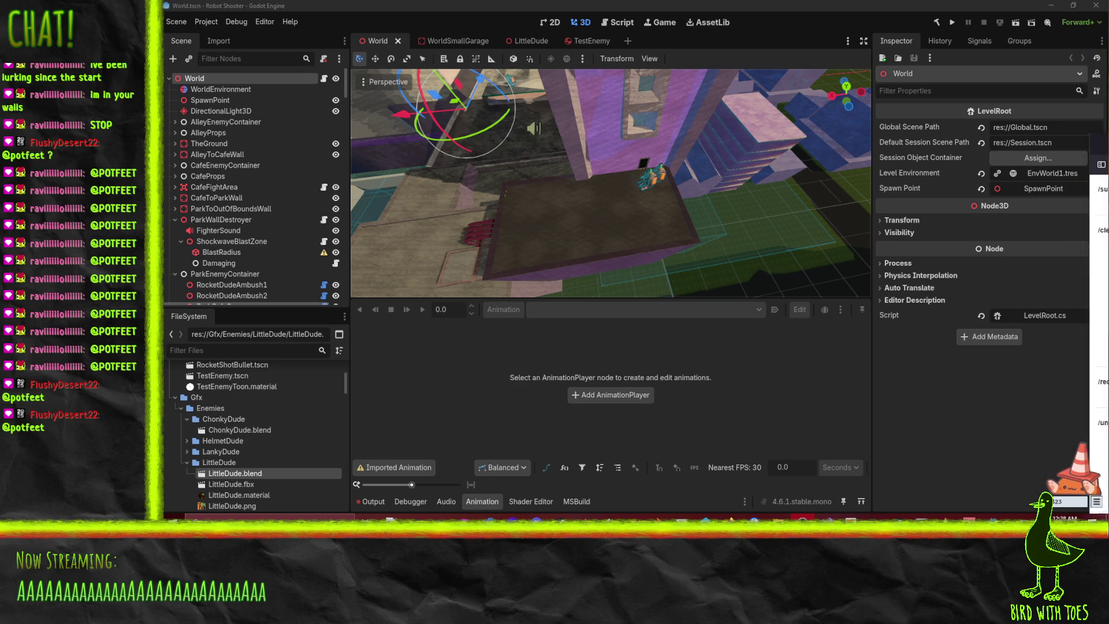